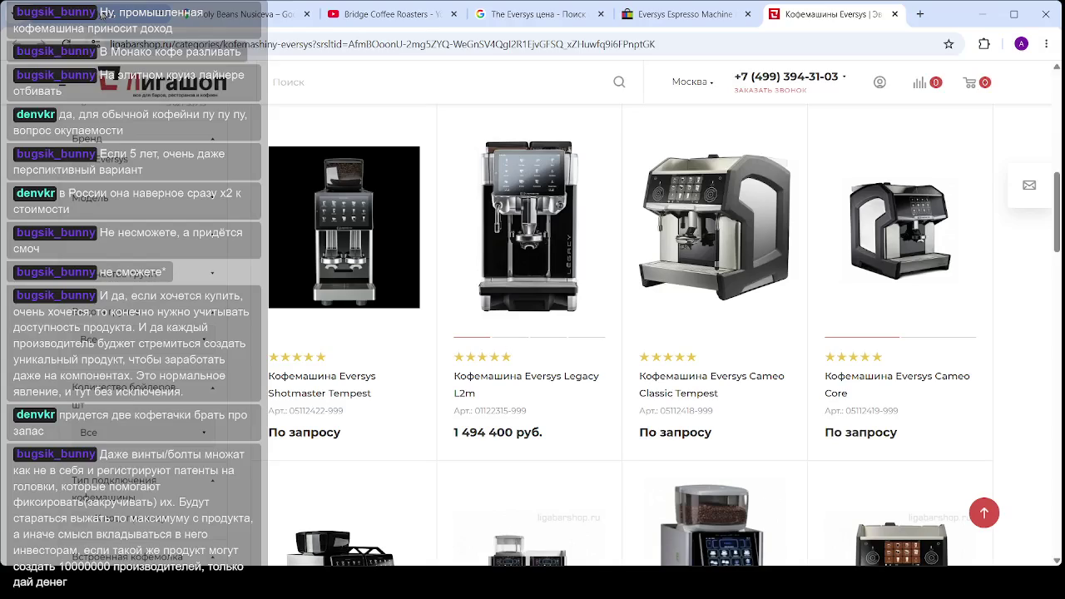
Switch back to the localhost cafe finance dashboard tab with Ctrl+1
{"action": "key", "text": "ctrl+1"}
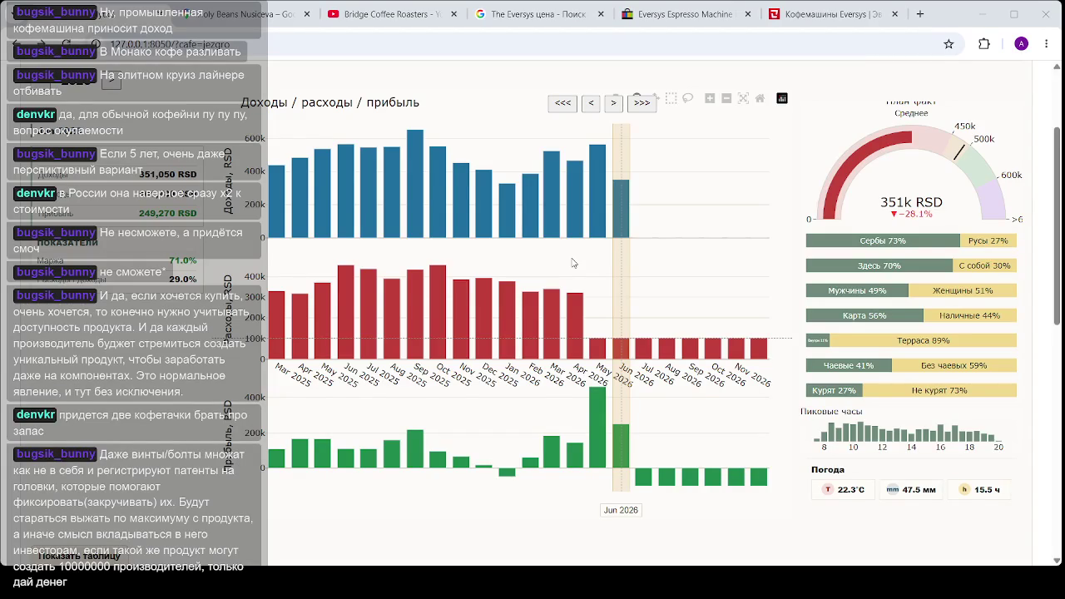
Step the dashboard's selected month back to May 2026, then select the web address
{"action": "key", "text": "Left"}
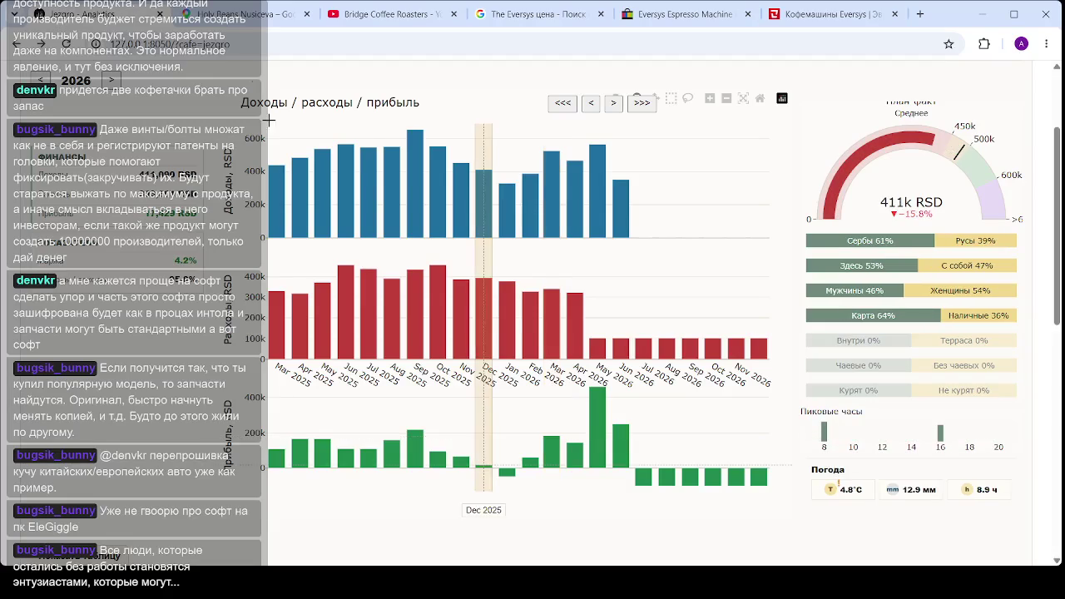
{"action": "left_click", "coordinate": [259, 48]}
Reload the dashboard twice, then re-enter the 127.0.0.1 address to reopen it
{"action": "left_click", "coordinate": [333, 83]}
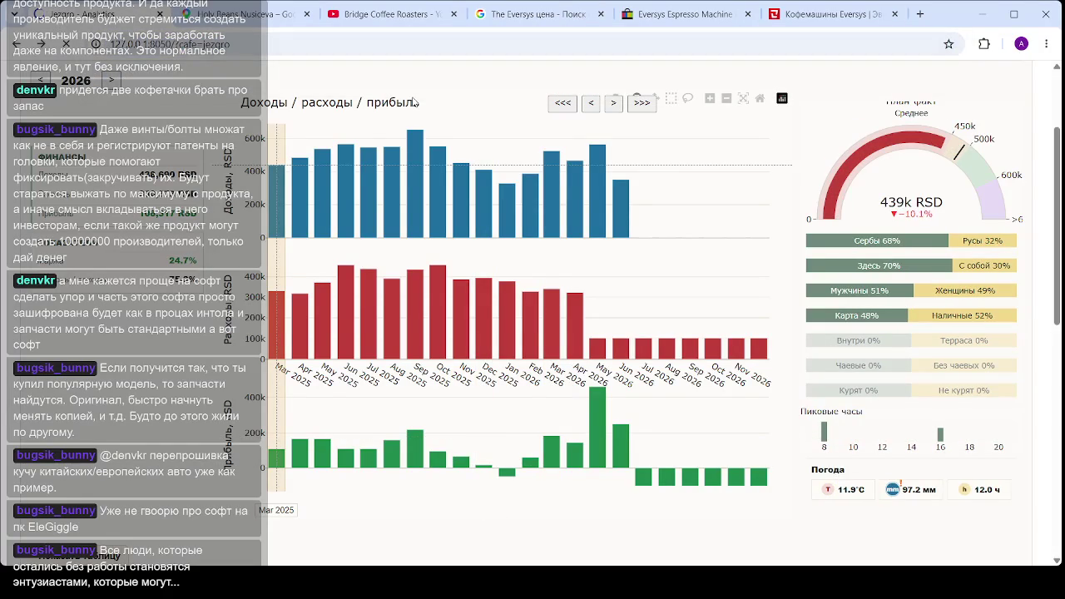
{"action": "key", "text": "F5"}
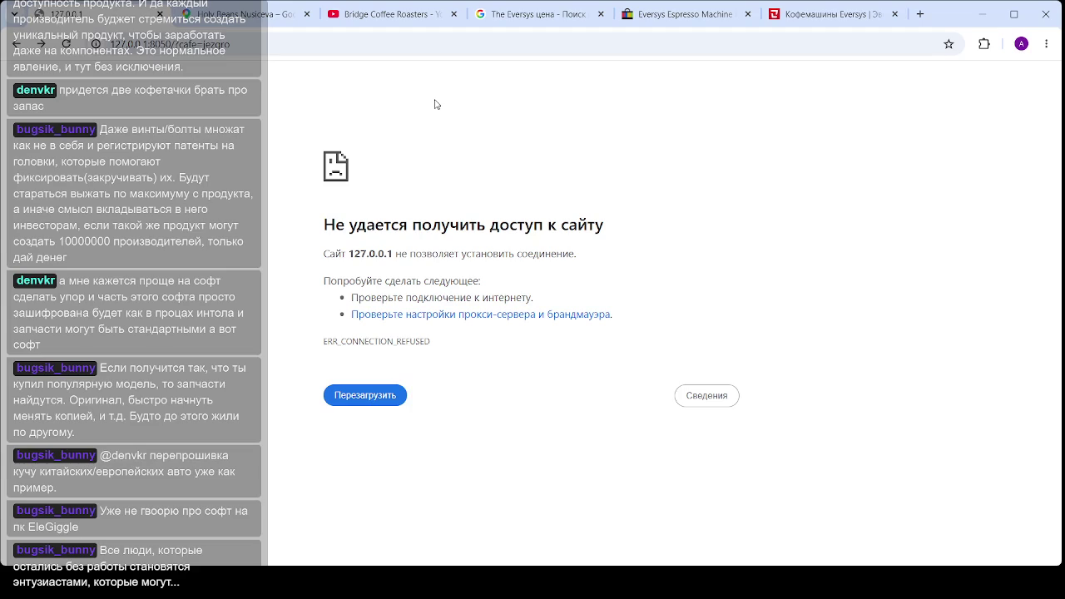
{"action": "key", "text": "F5"}
{"action": "left_click", "coordinate": [234, 48]}
{"action": "key", "text": "Return"}
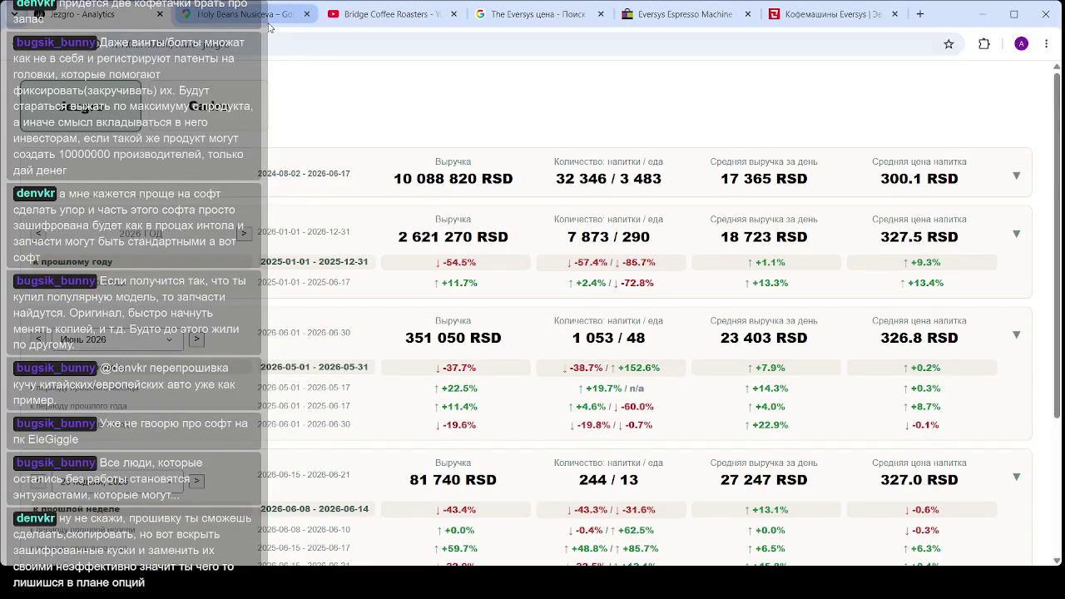
Close the four Eversys and coffee-roaster tabs and switch to the Holy Beans Nusiceva map
{"action": "left_click", "coordinate": [454, 14]}
{"action": "left_click", "coordinate": [454, 14]}
{"action": "left_click", "coordinate": [454, 14]}
{"action": "left_click", "coordinate": [463, 14]}
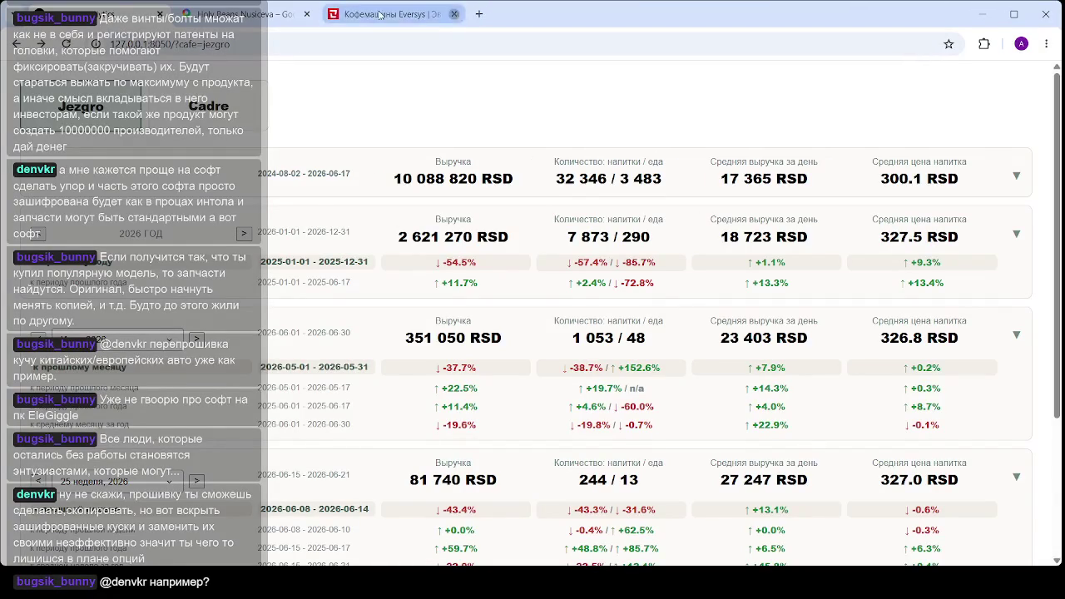
{"action": "left_click", "coordinate": [281, 25]}
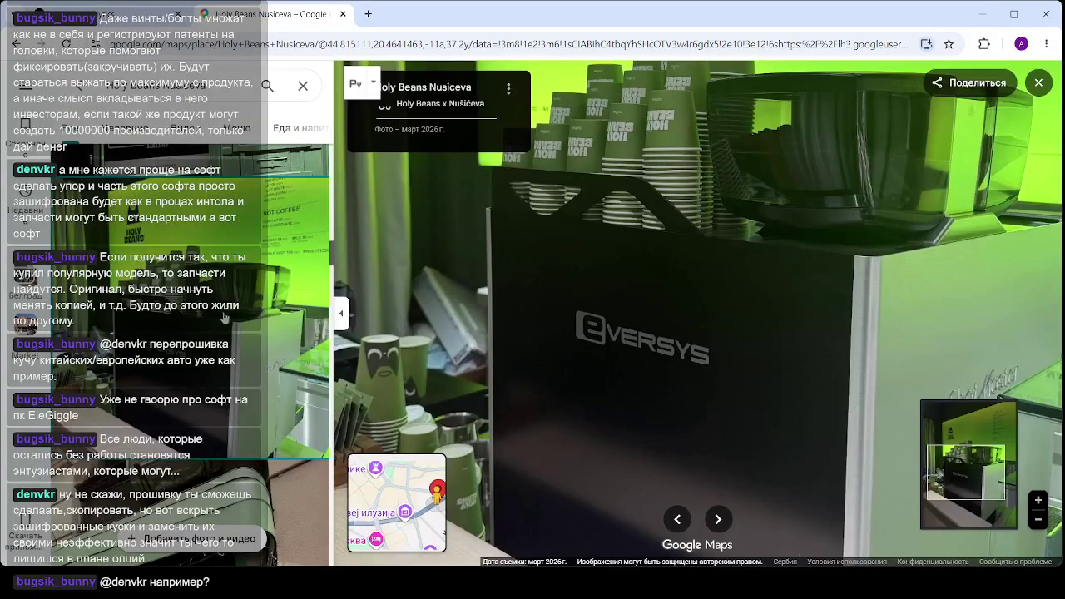
Open the Holy Beans green-lit menu-board photo and zoom in on the coffee prices
{"action": "left_click", "coordinate": [237, 302]}
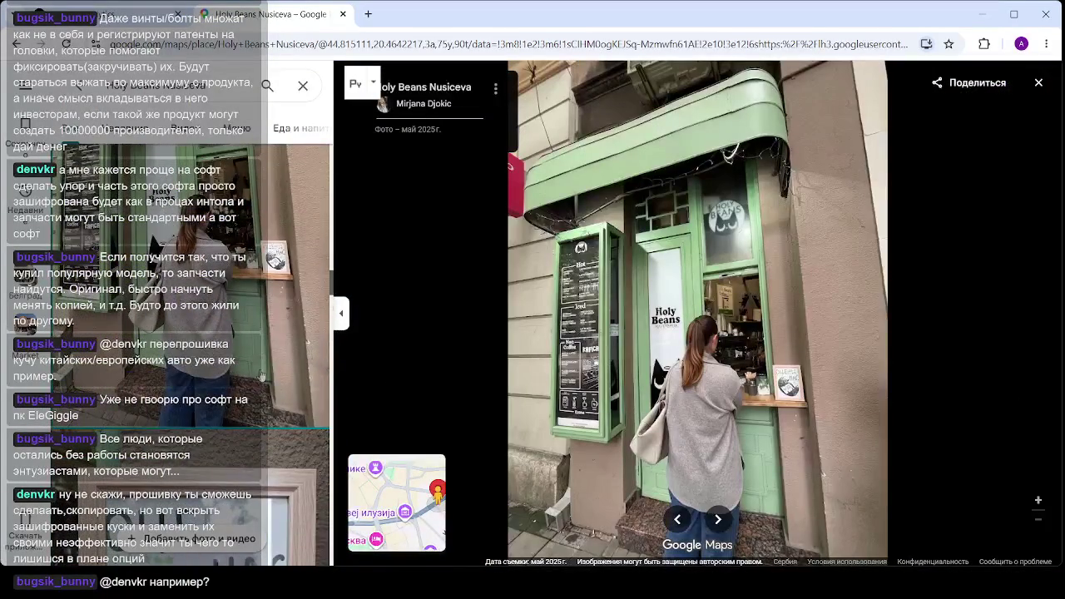
{"action": "scroll", "coordinate": [262, 376], "scroll_direction": "down", "scroll_amount": 3}
{"action": "scroll", "coordinate": [241, 334], "scroll_direction": "down", "scroll_amount": 5}
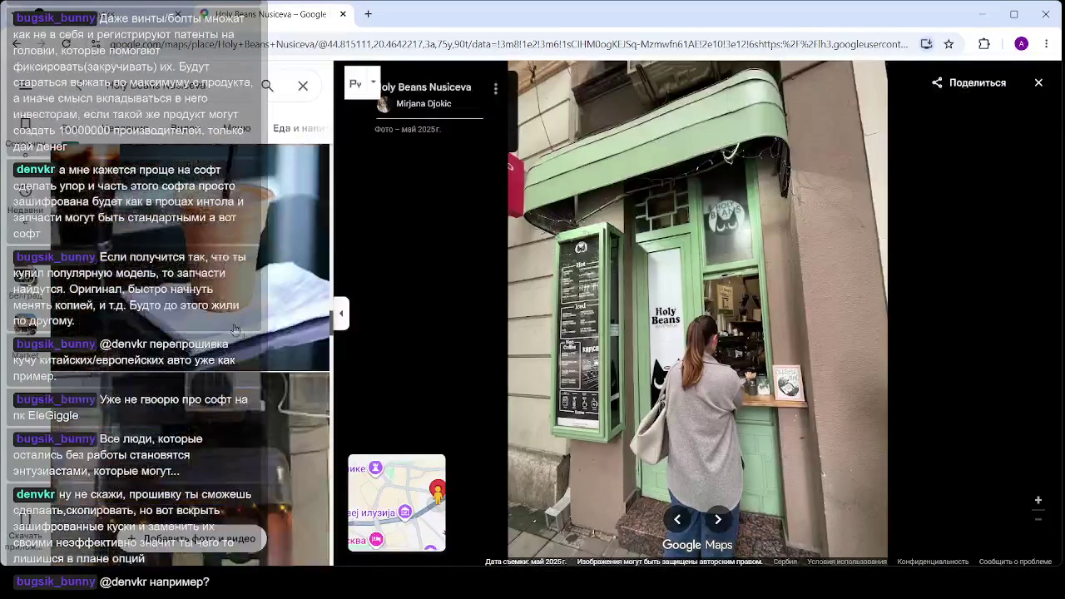
{"action": "scroll", "coordinate": [233, 320], "scroll_direction": "down", "scroll_amount": 5}
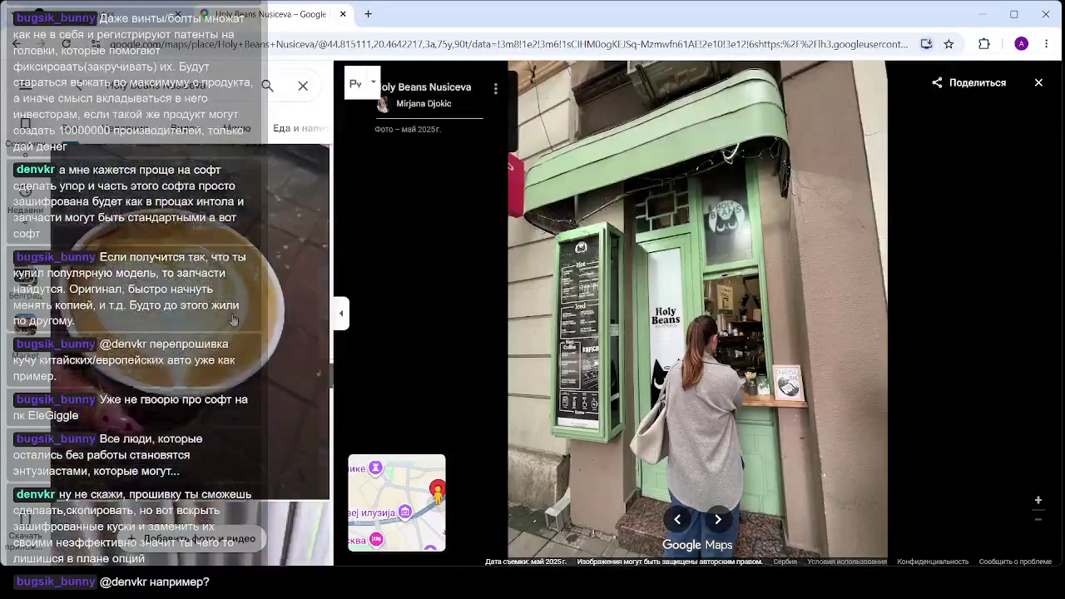
{"action": "scroll", "coordinate": [235, 318], "scroll_direction": "down", "scroll_amount": 5}
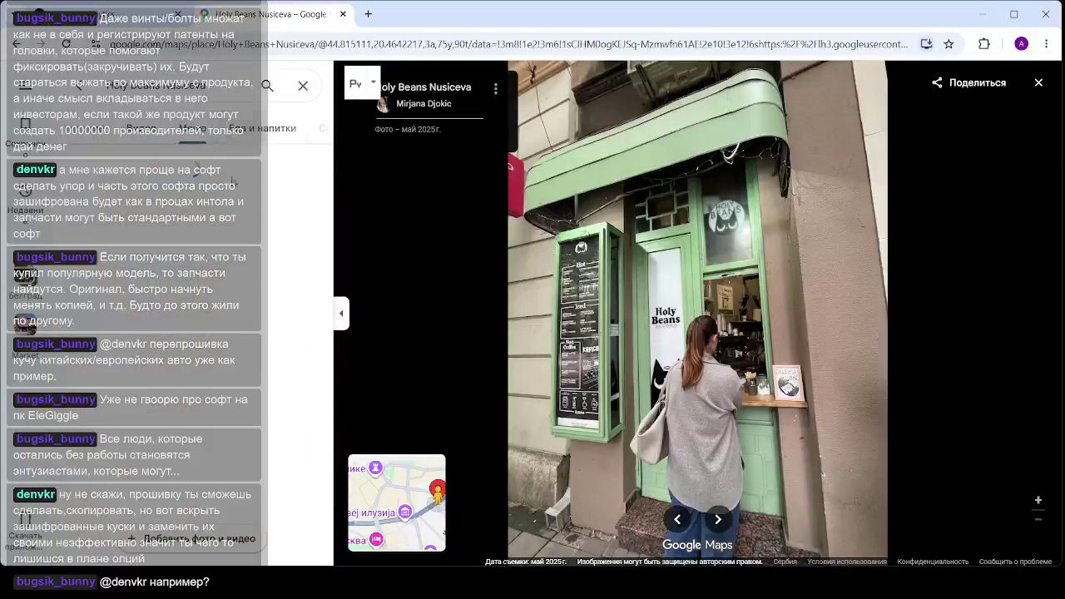
{"action": "left_click", "coordinate": [236, 319]}
{"action": "scroll", "coordinate": [696, 212], "scroll_direction": "up", "scroll_amount": 5}
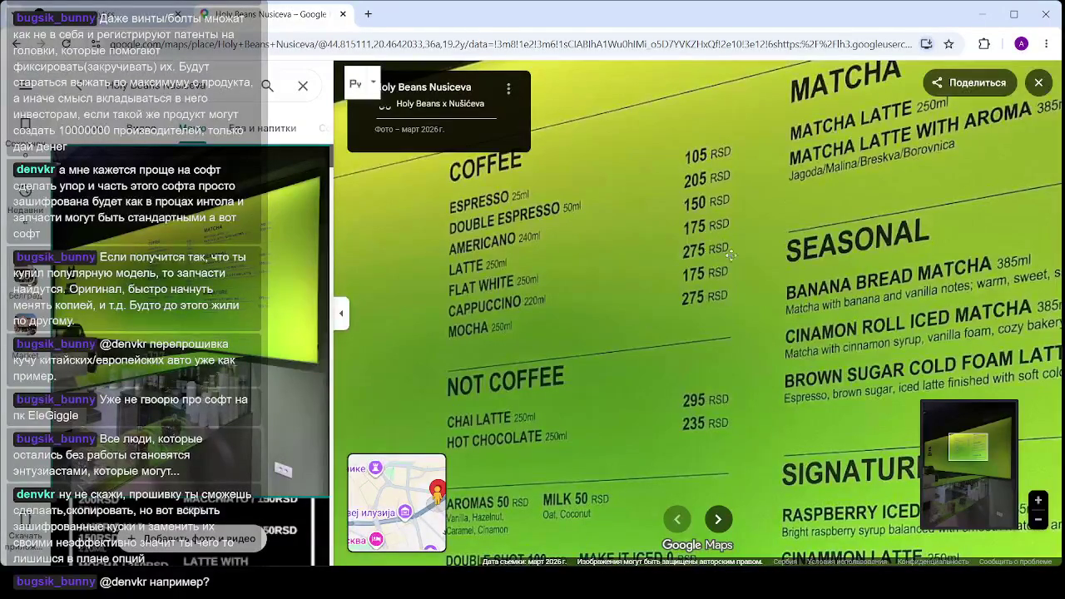
Pan around the menu board across the COFFEE, NOT COFFEE, SEASONAL and SIGNATURE sections
{"action": "mouse_move", "coordinate": [813, 265]}
{"action": "left_mouse_down"}
{"action": "mouse_move", "coordinate": [502, 466]}
{"action": "mouse_move", "coordinate": [431, 260]}
{"action": "mouse_move", "coordinate": [562, 193]}
{"action": "mouse_move", "coordinate": [782, 219]}
{"action": "left_mouse_up"}
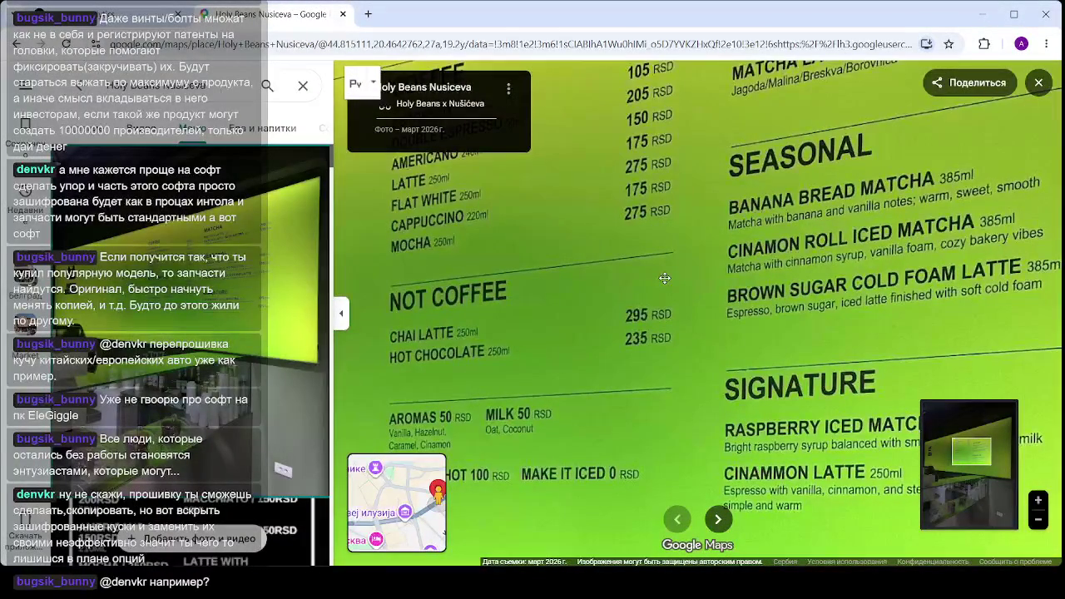
{"action": "scroll", "coordinate": [657, 293], "scroll_direction": "down", "scroll_amount": 2}
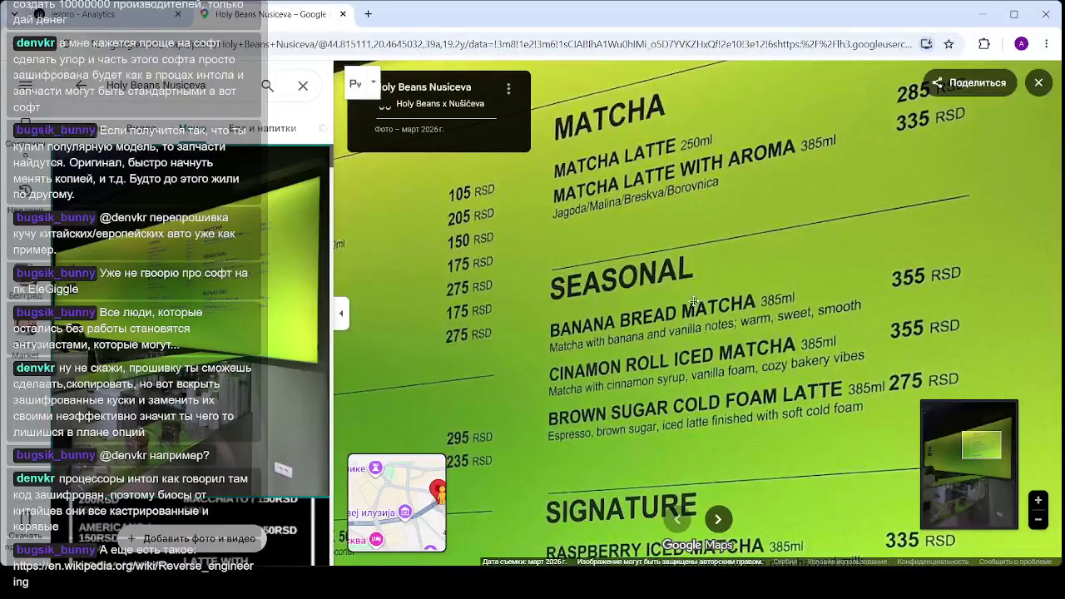
{"action": "key", "text": "Down"}
{"action": "key", "text": "Down"}
{"action": "key", "text": "Down"}
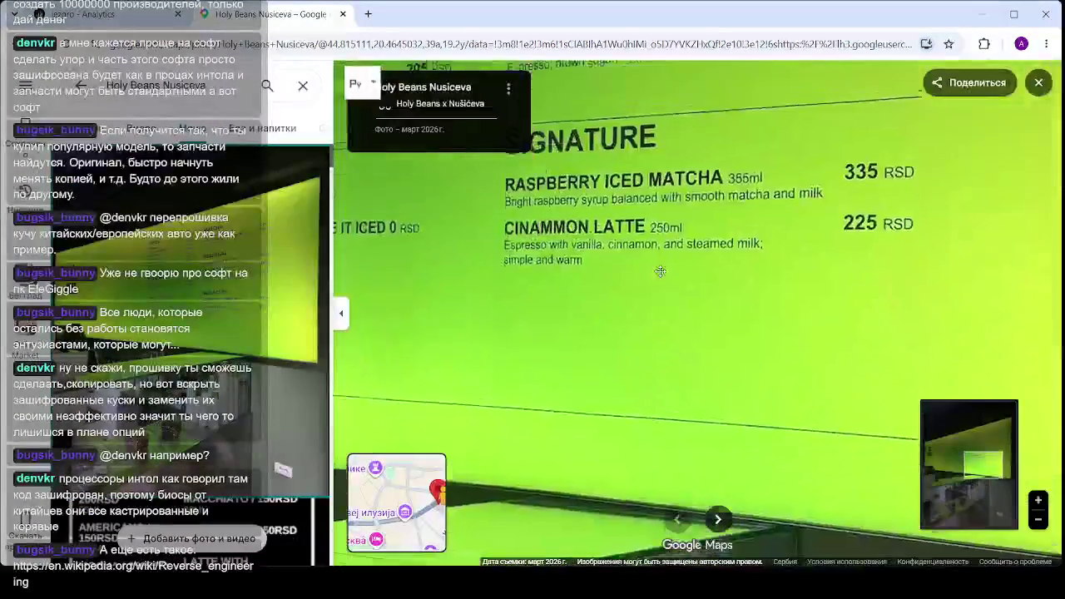
{"action": "key", "text": "Up"}
{"action": "key", "text": "Left"}
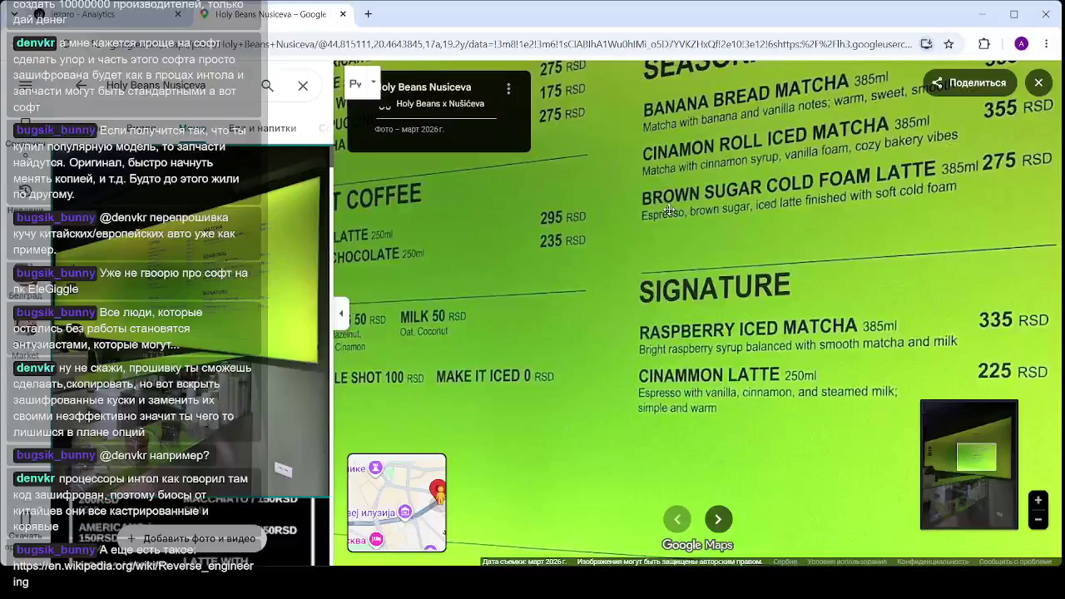
{"action": "key", "text": "Up"}
{"action": "key", "text": "Left"}
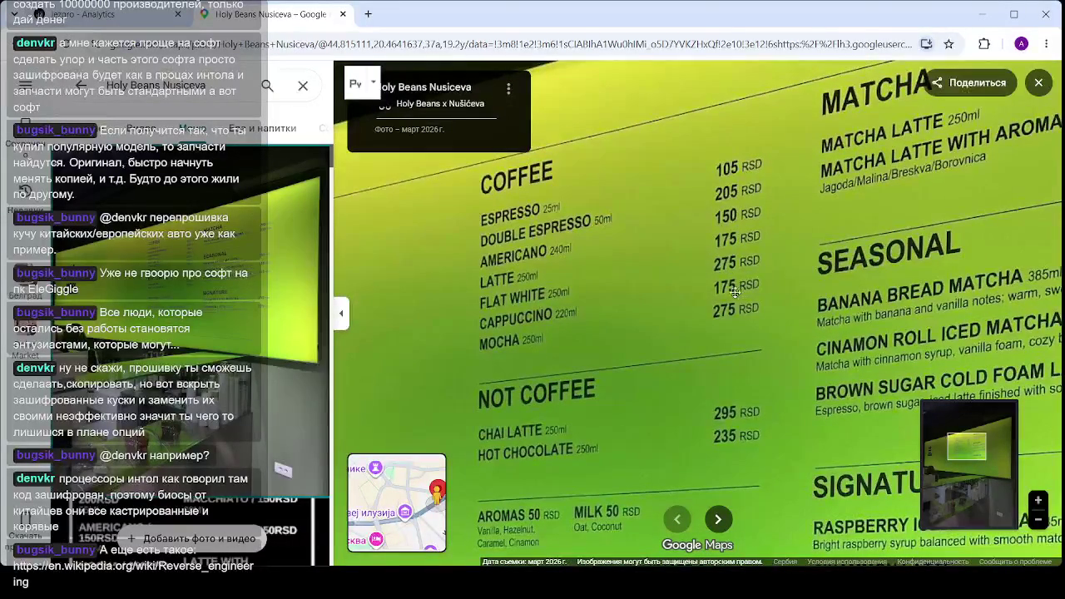
{"action": "key", "text": "Down"}
{"action": "key", "text": "Right"}
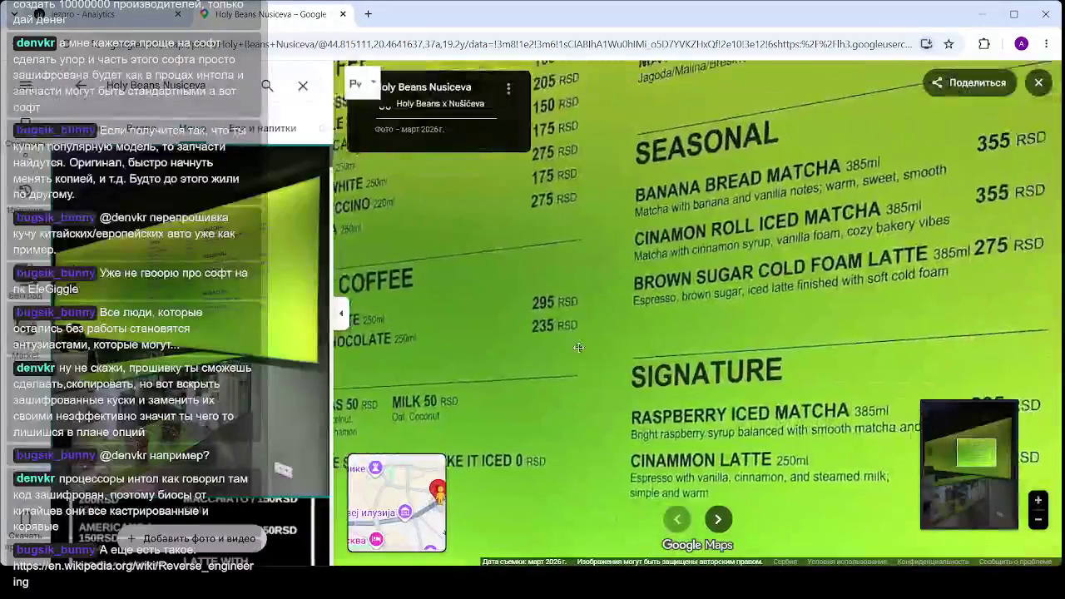
{"action": "key", "text": "Up"}
{"action": "key", "text": "Down"}
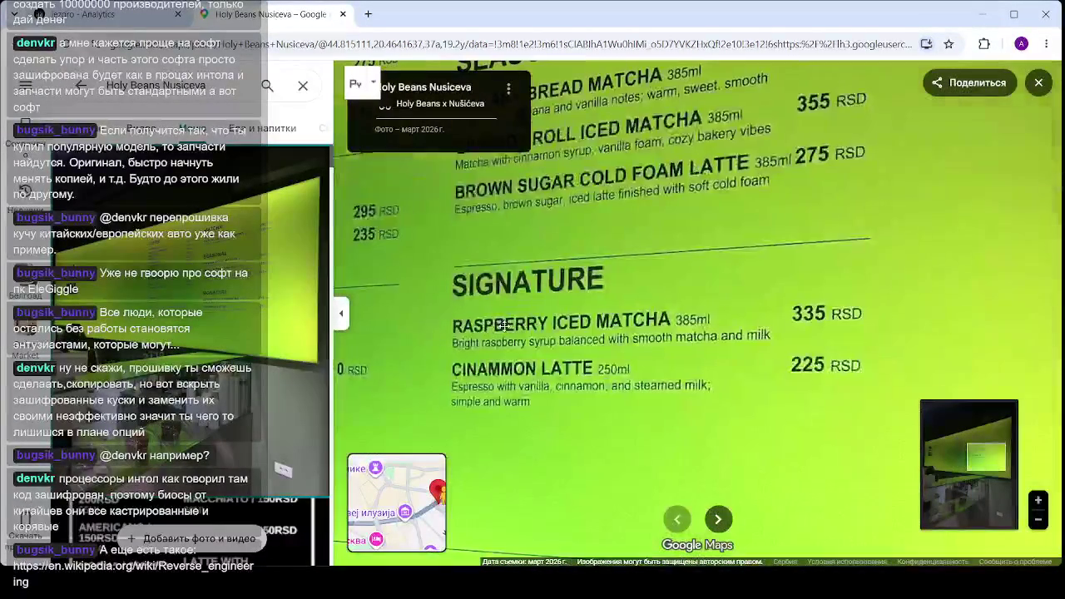
{"action": "key", "text": "Left"}
{"action": "key", "text": "Up"}
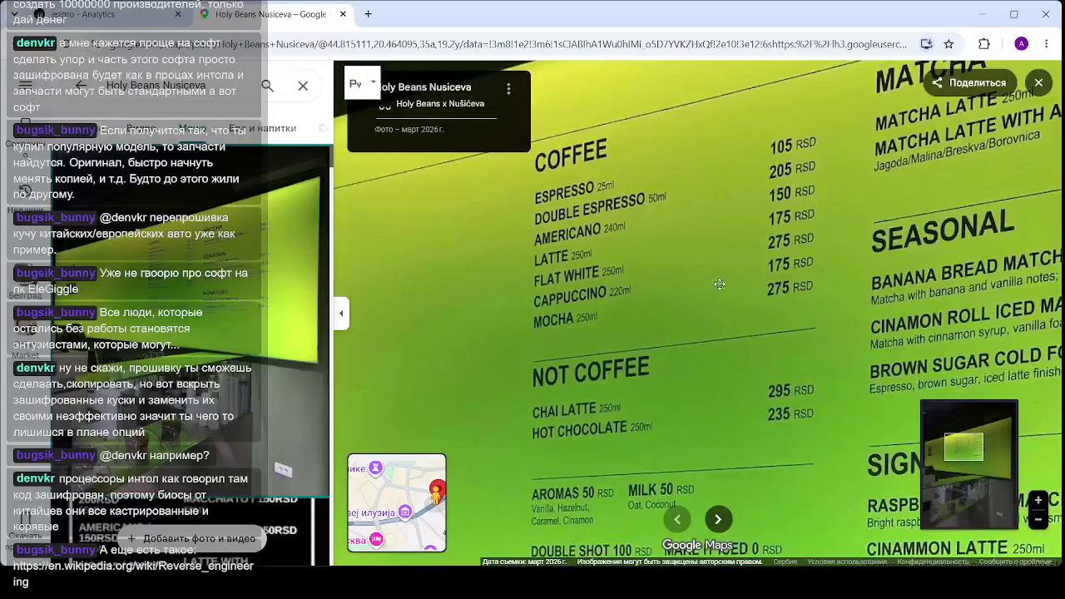
{"action": "scroll", "coordinate": [183, 345], "scroll_direction": "down", "scroll_amount": 3}
Open the black Holy Beans menu photo and zoom in on it
{"action": "left_click", "coordinate": [283, 192]}
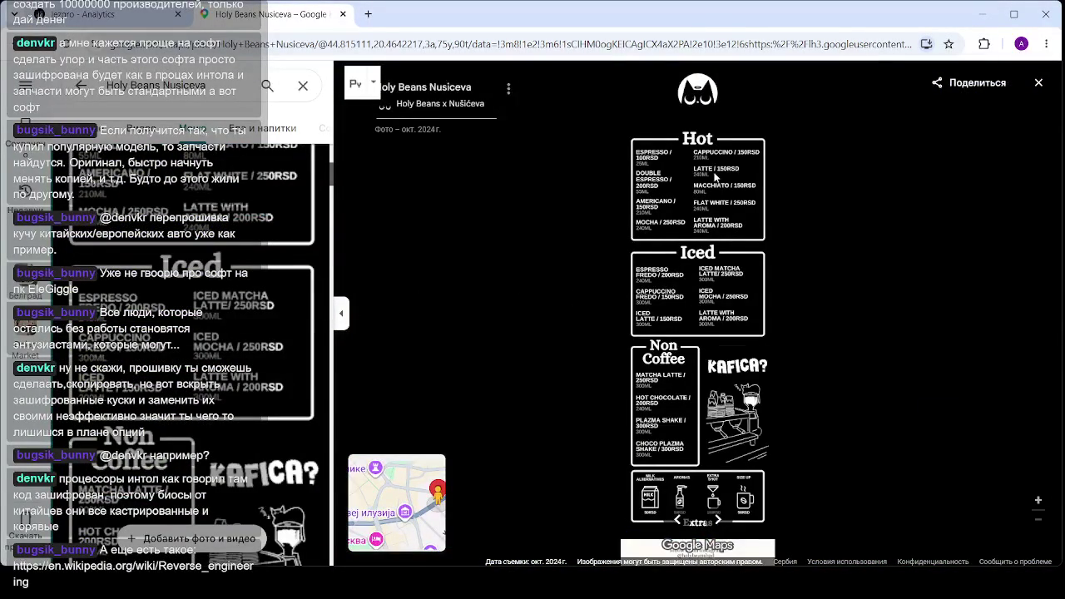
{"action": "scroll", "coordinate": [705, 202], "scroll_direction": "up", "scroll_amount": 3}
{"action": "scroll", "coordinate": [704, 202], "scroll_direction": "up", "scroll_amount": 2}
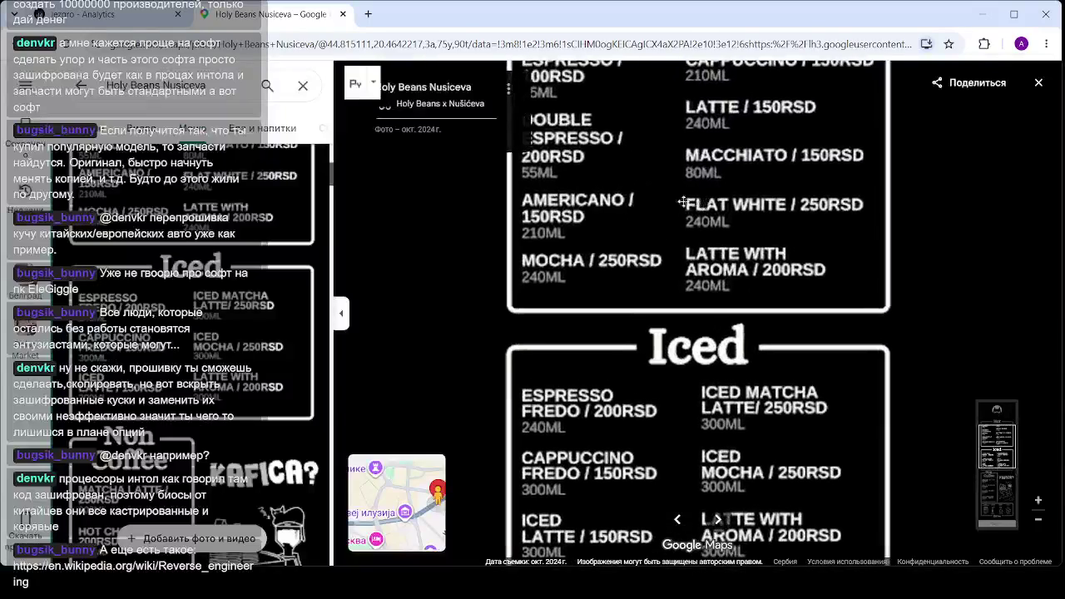
{"action": "scroll", "coordinate": [238, 297], "scroll_direction": "up", "scroll_amount": 4}
View MATCHA and COFFEE on the March 2026 counter photo, then open the iced-drinks photo
{"action": "left_click", "coordinate": [239, 297]}
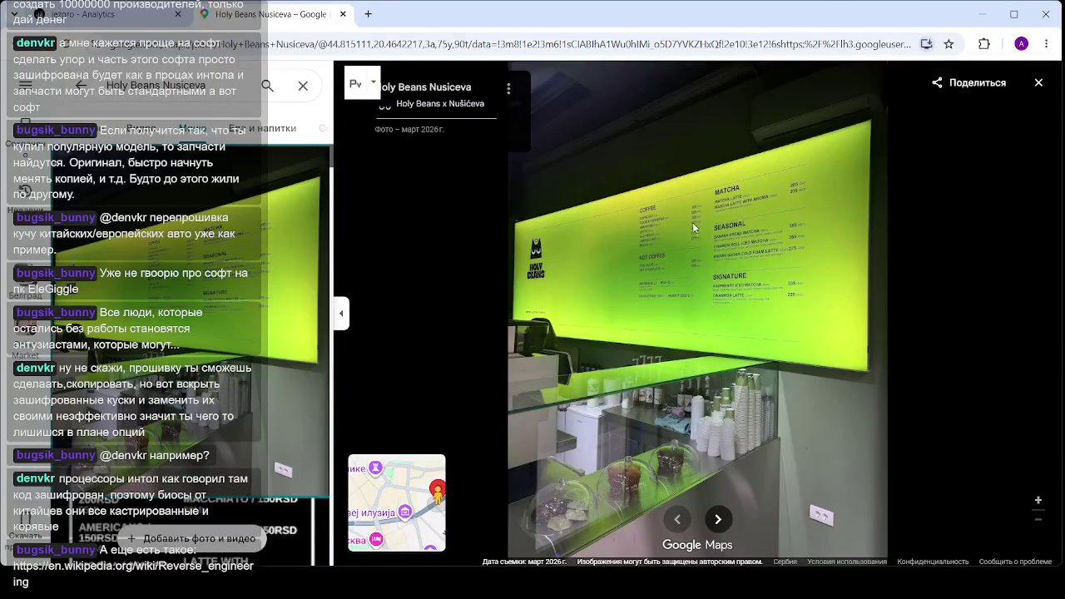
{"action": "scroll", "coordinate": [690, 223], "scroll_direction": "up", "scroll_amount": 3}
{"action": "scroll", "coordinate": [690, 223], "scroll_direction": "up", "scroll_amount": 5}
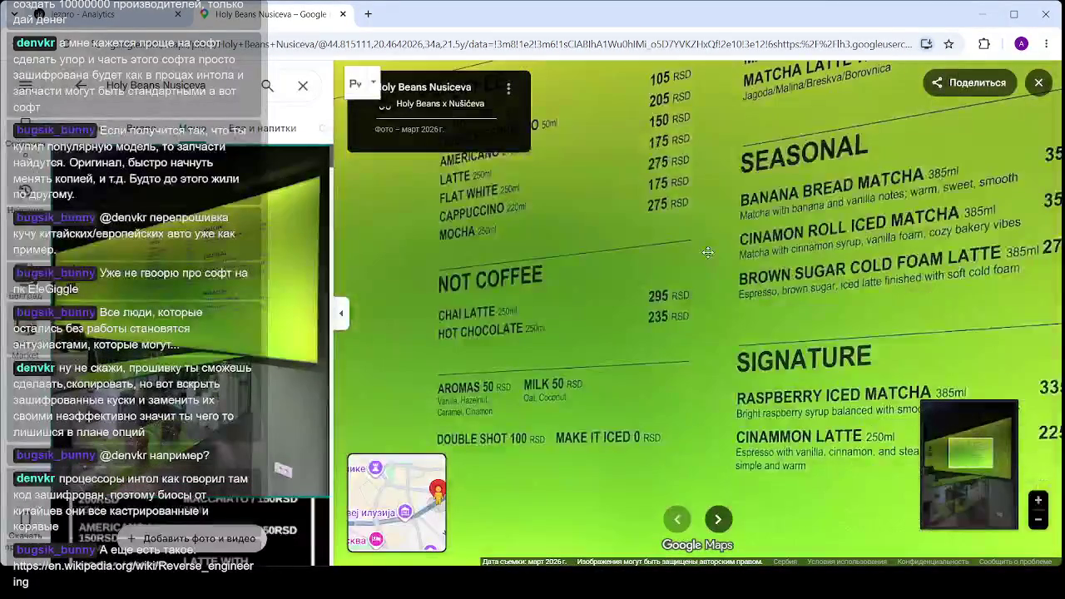
{"action": "mouse_move", "coordinate": [707, 252]}
{"action": "left_mouse_down"}
{"action": "mouse_move", "coordinate": [582, 275]}
{"action": "mouse_move", "coordinate": [466, 350]}
{"action": "mouse_move", "coordinate": [446, 337]}
{"action": "left_mouse_up"}
{"action": "scroll", "coordinate": [447, 337], "scroll_direction": "down", "scroll_amount": 2}
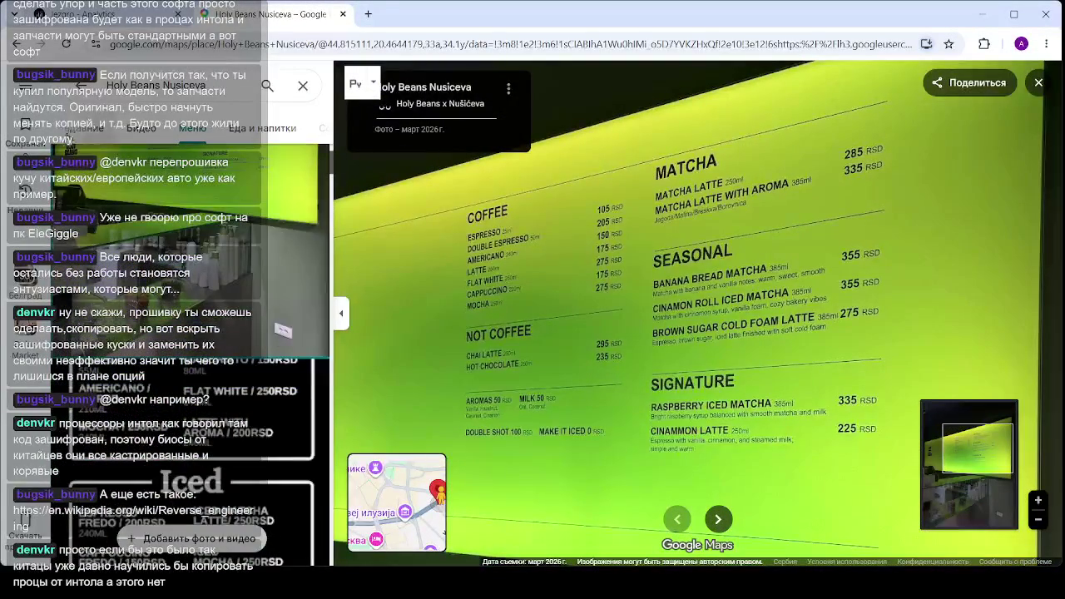
{"action": "left_click", "coordinate": [217, 319]}
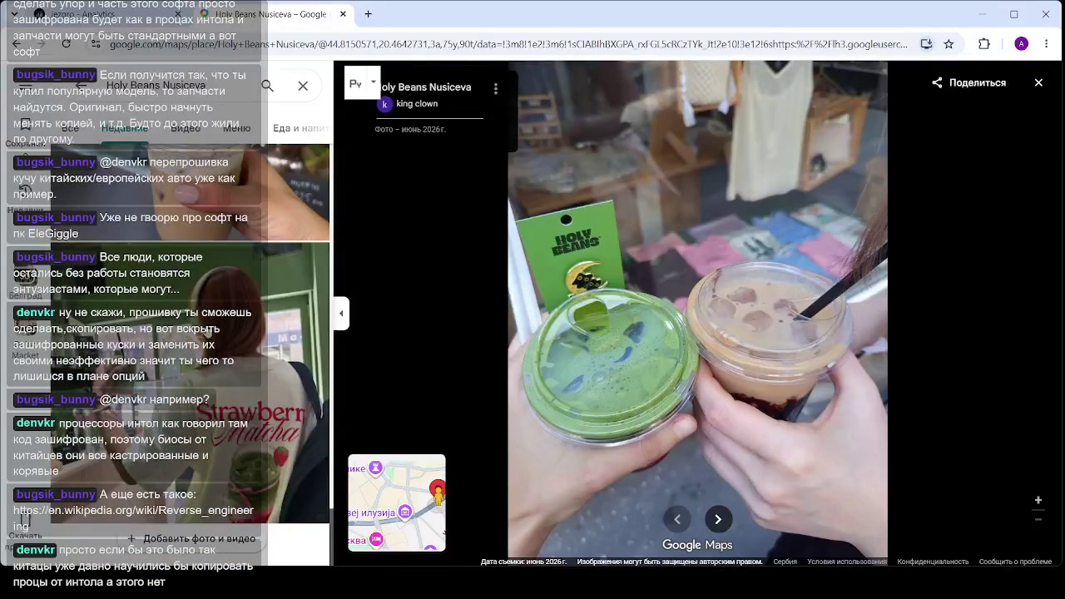
Step through the next photos to the storefront, then show the Меню (Menu) board photos
{"action": "key", "text": "Right"}
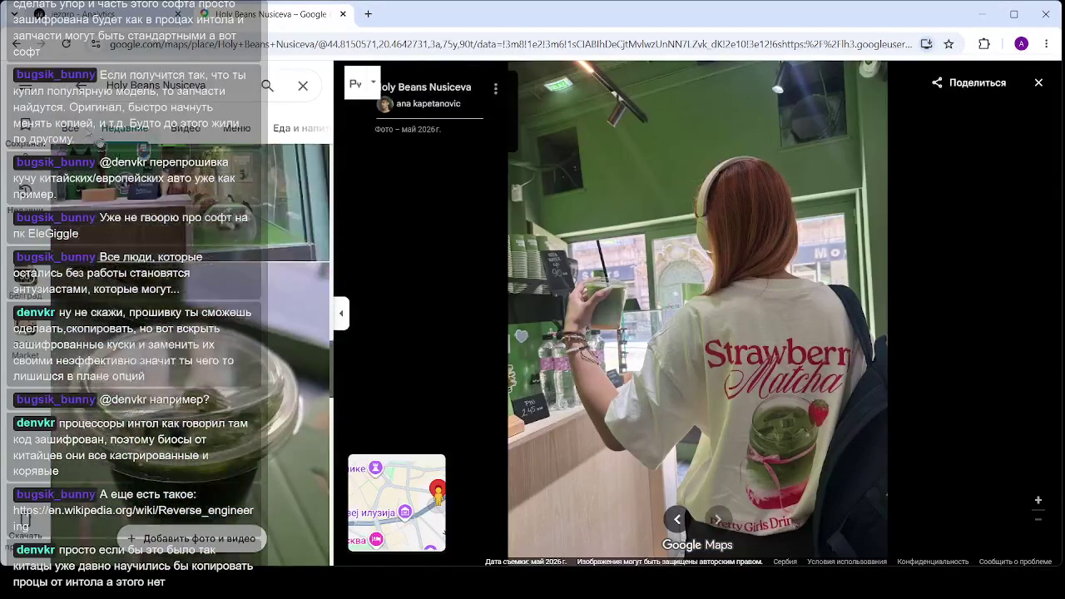
{"action": "key", "text": "Left"}
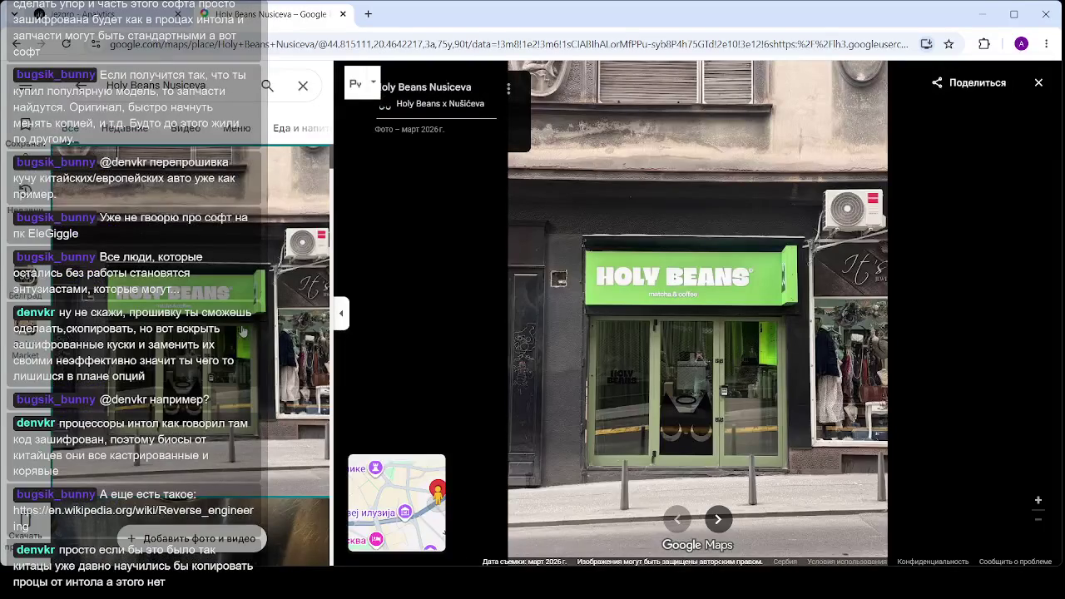
{"action": "scroll", "coordinate": [238, 288], "scroll_direction": "down", "scroll_amount": 5}
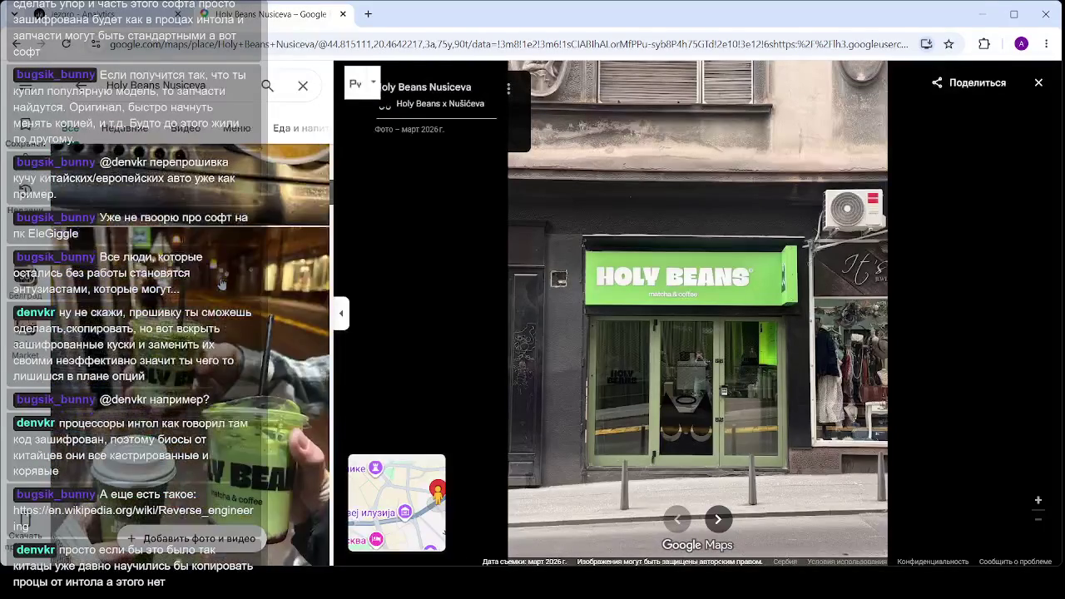
{"action": "scroll", "coordinate": [209, 344], "scroll_direction": "down", "scroll_amount": 3}
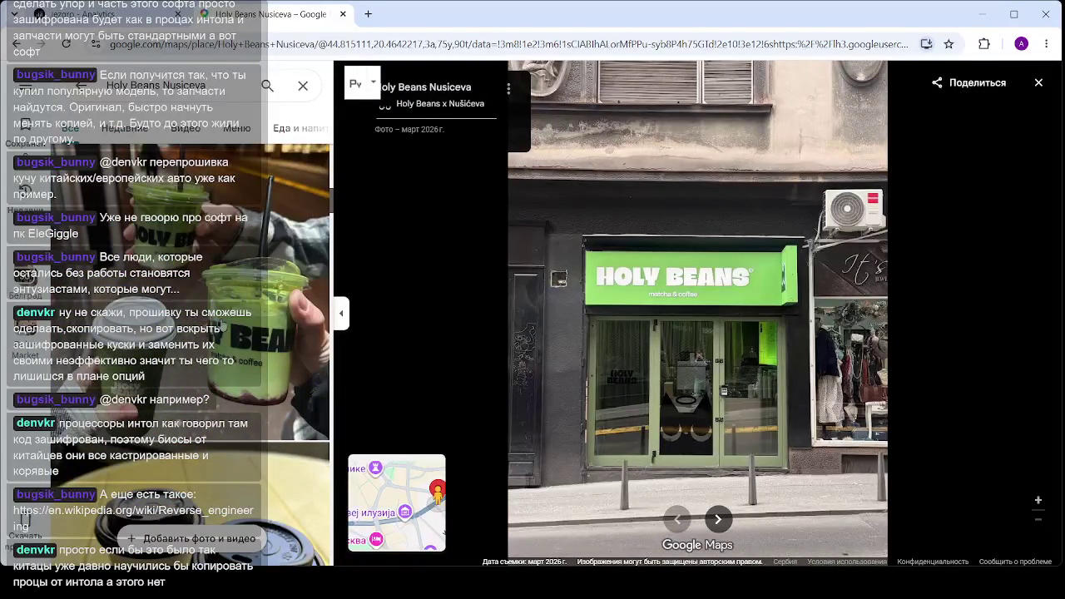
{"action": "scroll", "coordinate": [249, 337], "scroll_direction": "down", "scroll_amount": 5}
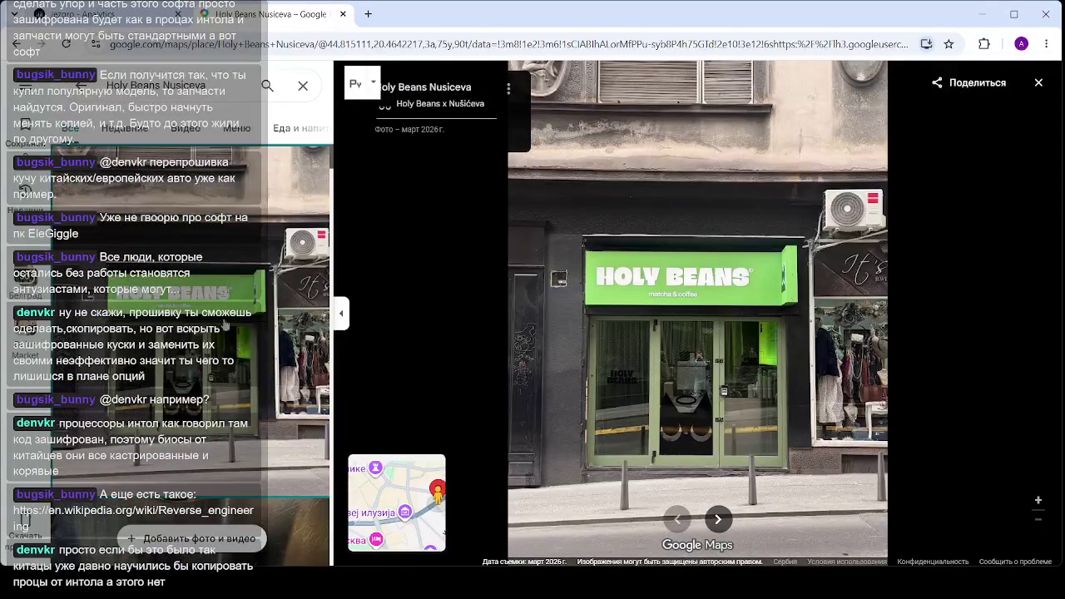
{"action": "left_click", "coordinate": [225, 129]}
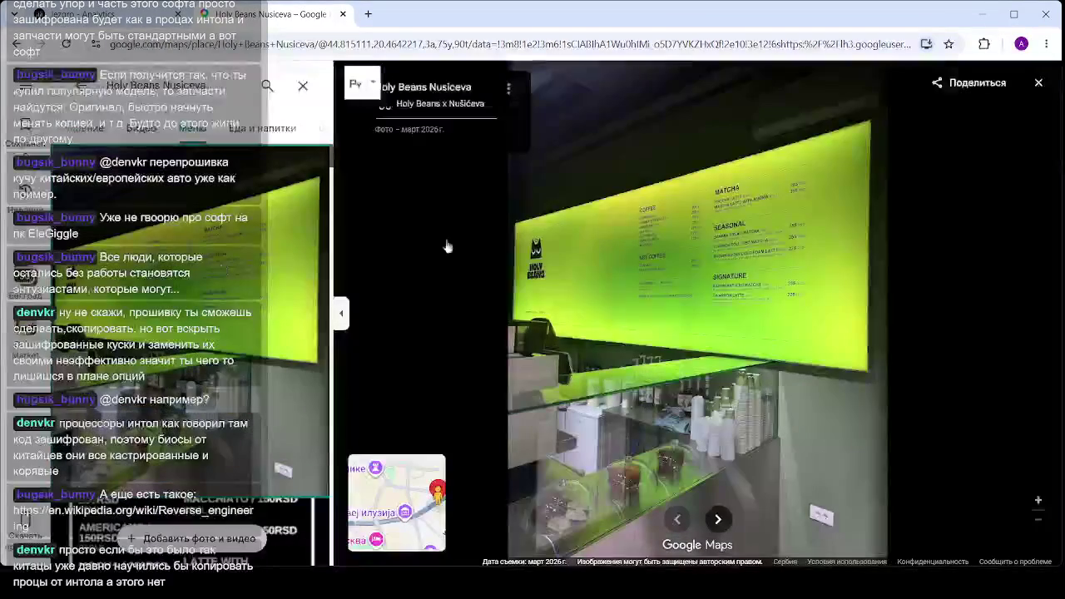
Zoom in and pan the menu board to MATCHA, then open Wikipedia's Reverse engineering article
{"action": "scroll", "coordinate": [755, 290], "scroll_direction": "up", "scroll_amount": 5}
{"action": "scroll", "coordinate": [755, 291], "scroll_direction": "up", "scroll_amount": 2}
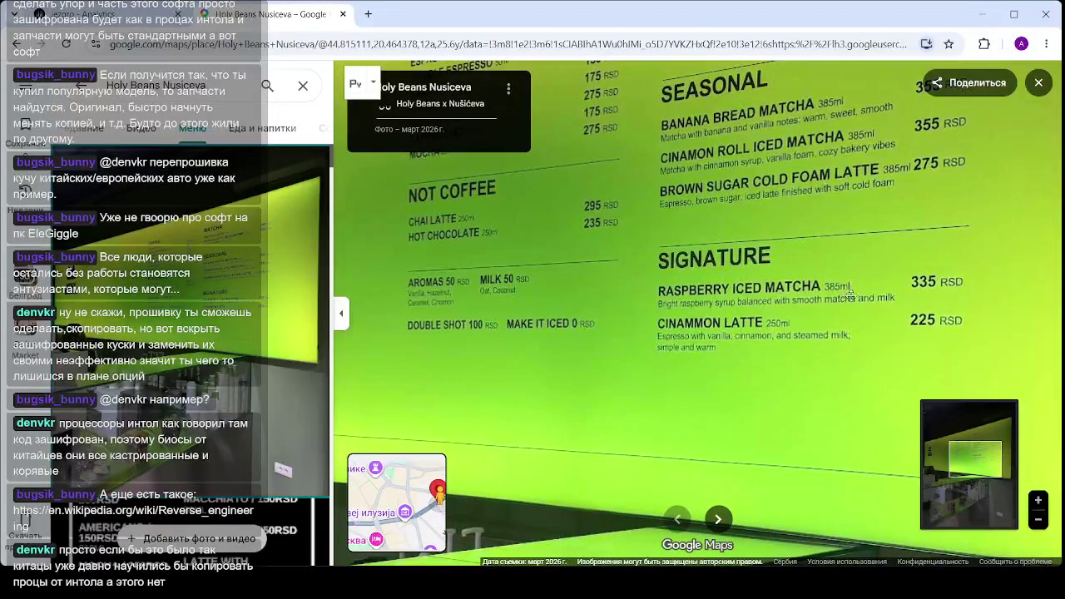
{"action": "mouse_move", "coordinate": [840, 296]}
{"action": "left_mouse_down"}
{"action": "mouse_move", "coordinate": [781, 317]}
{"action": "mouse_move", "coordinate": [737, 396]}
{"action": "left_mouse_up"}
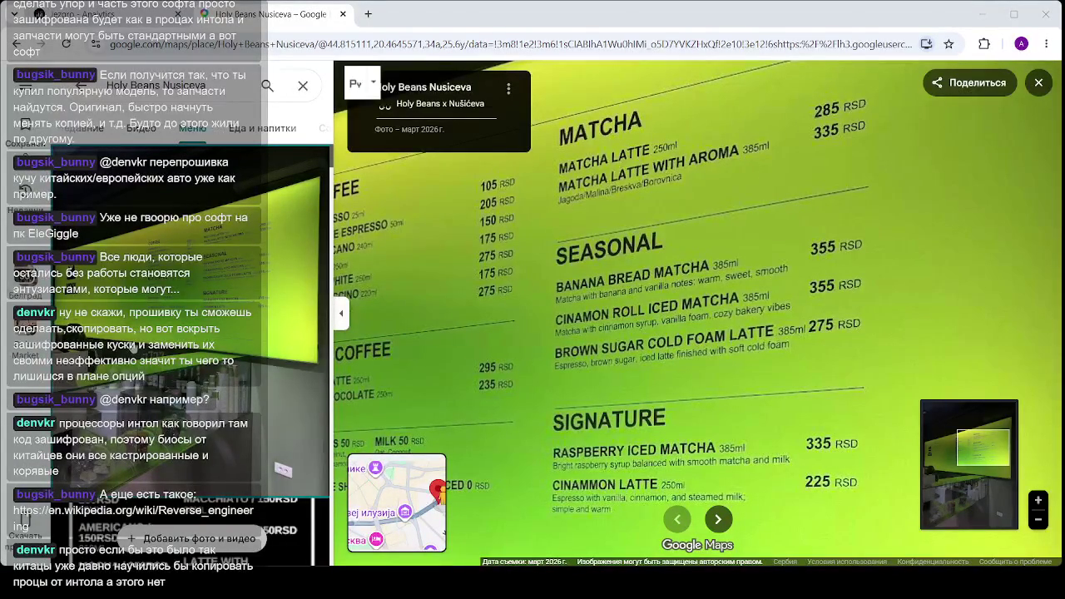
{"action": "left_click", "coordinate": [176, 325]}
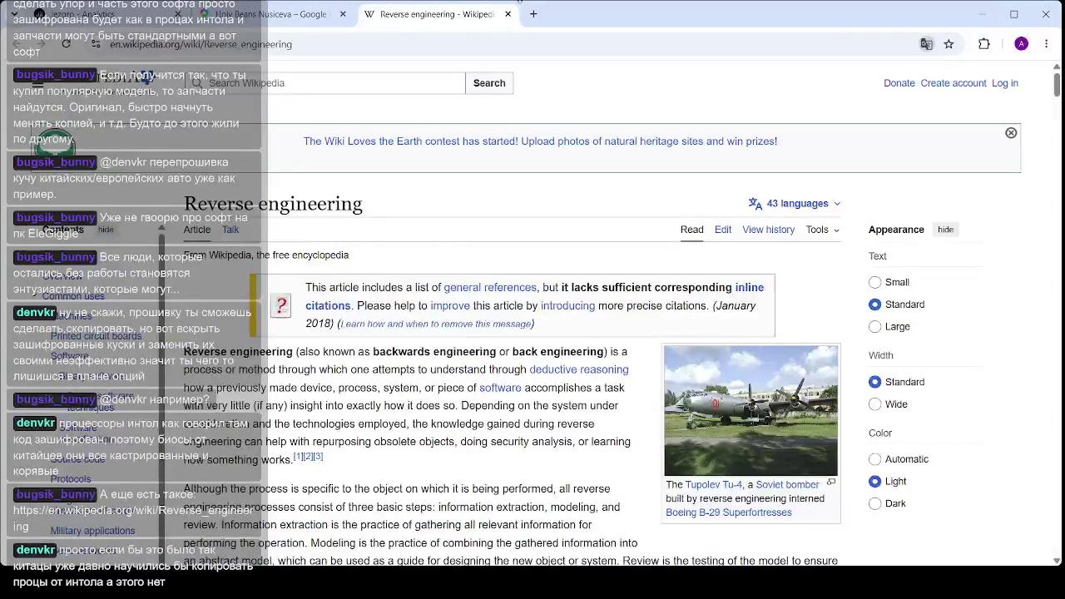
{"action": "scroll", "coordinate": [570, 99], "scroll_direction": "down", "scroll_amount": 10}
{"action": "scroll", "coordinate": [533, 316], "scroll_direction": "down", "scroll_amount": 5}
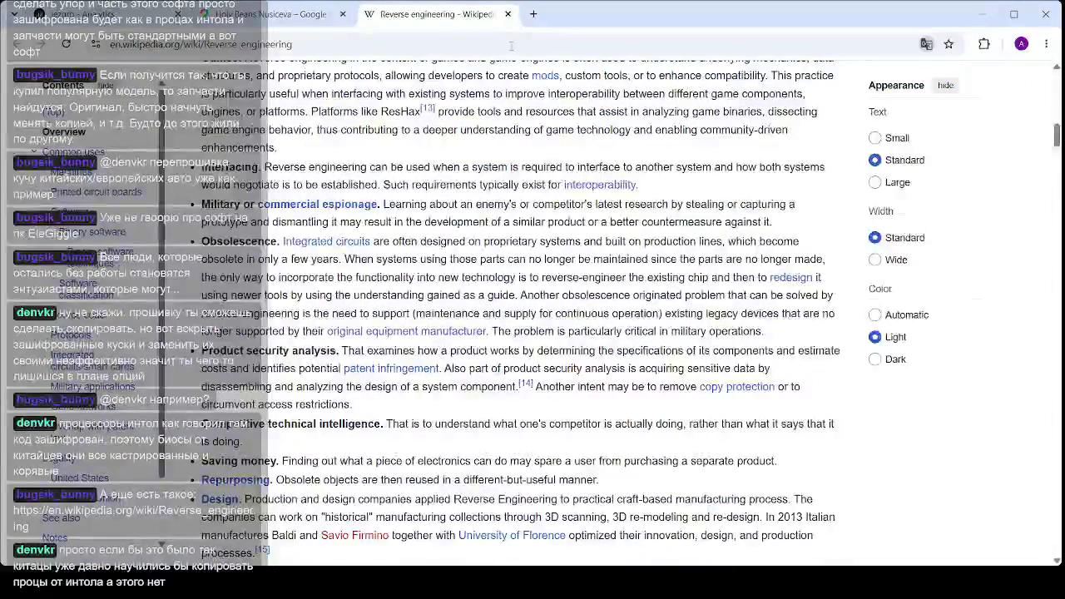
{"action": "left_click_drag", "start_coordinate": [1054, 135], "coordinate": [1054, 383]}
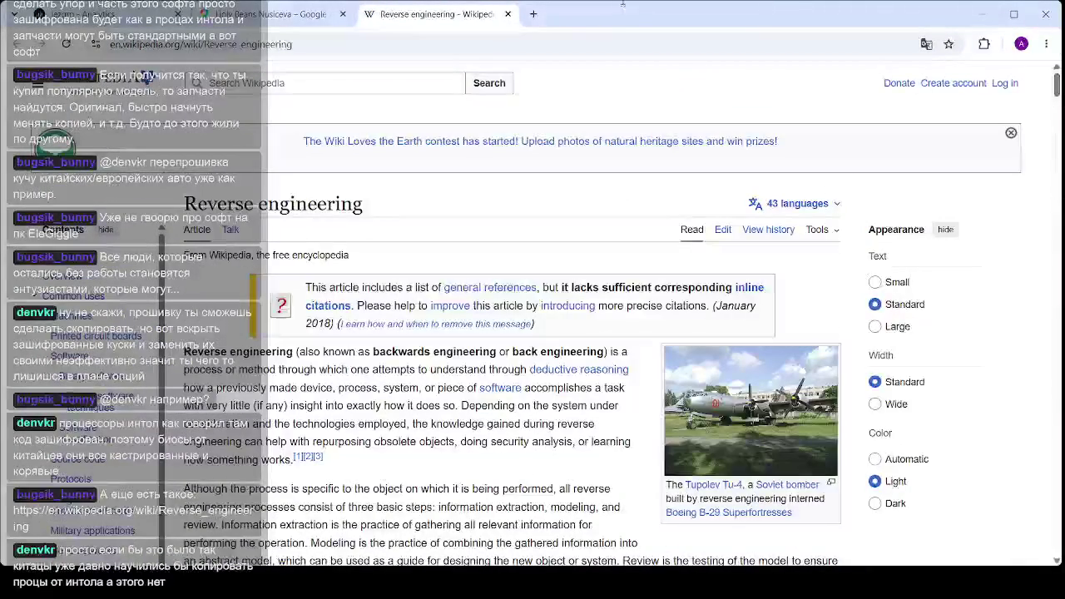
{"action": "left_click", "coordinate": [508, 15]}
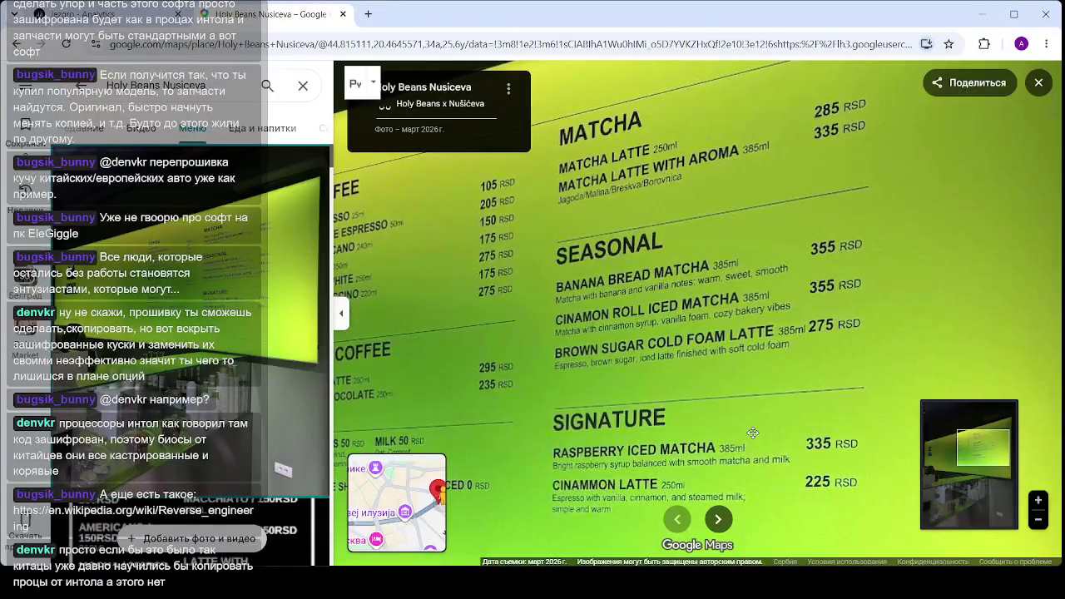
Zoom out to show the whole lit menu wall and counter, then close the map tab
{"action": "scroll", "coordinate": [902, 292], "scroll_direction": "down", "scroll_amount": 5}
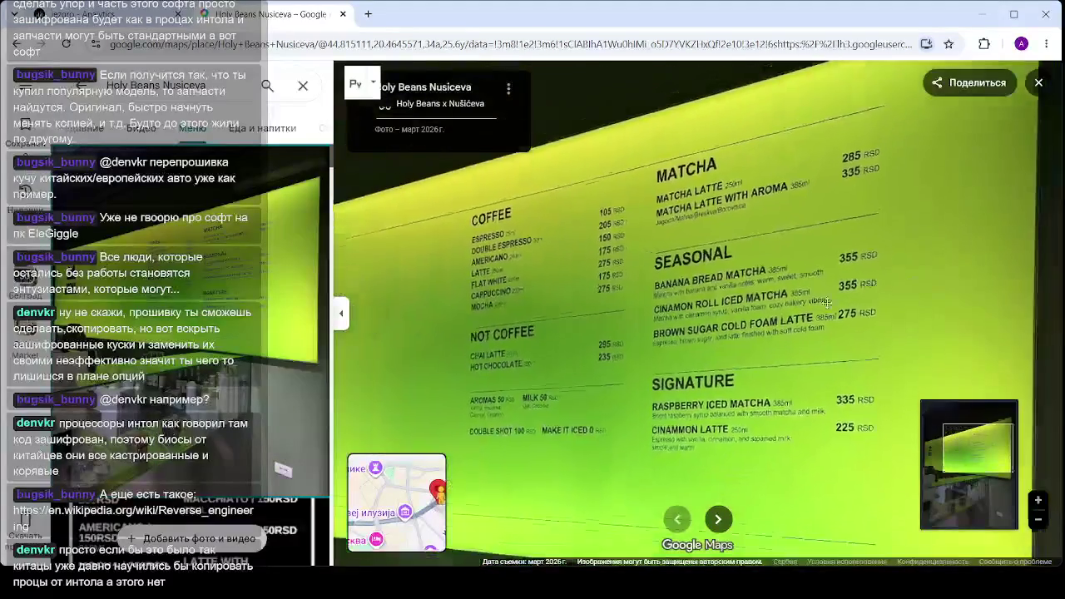
{"action": "scroll", "coordinate": [746, 323], "scroll_direction": "down", "scroll_amount": 3}
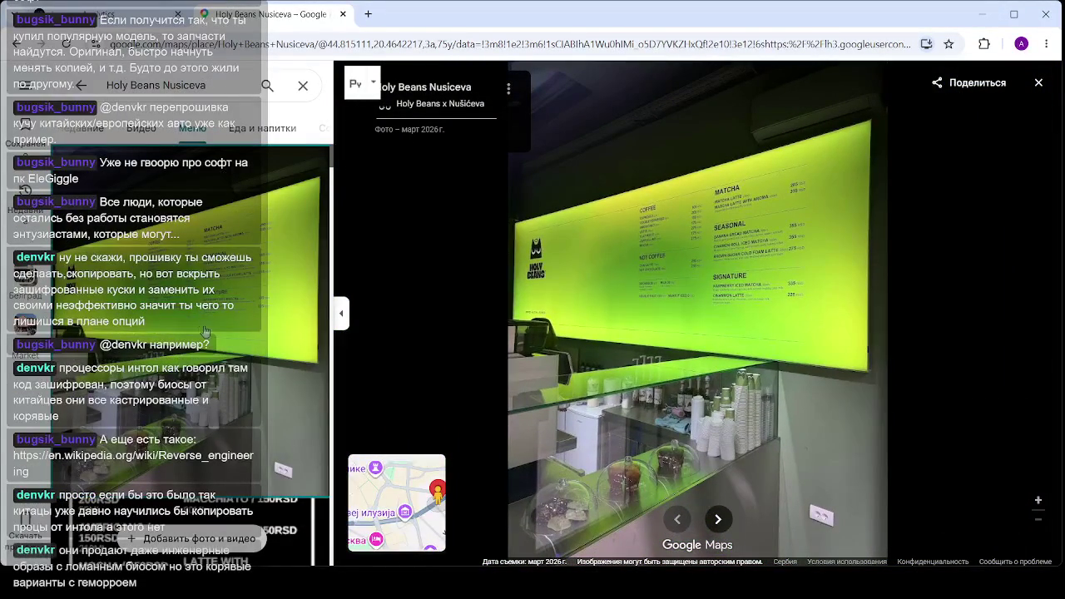
{"action": "scroll", "coordinate": [249, 291], "scroll_direction": "down", "scroll_amount": 3}
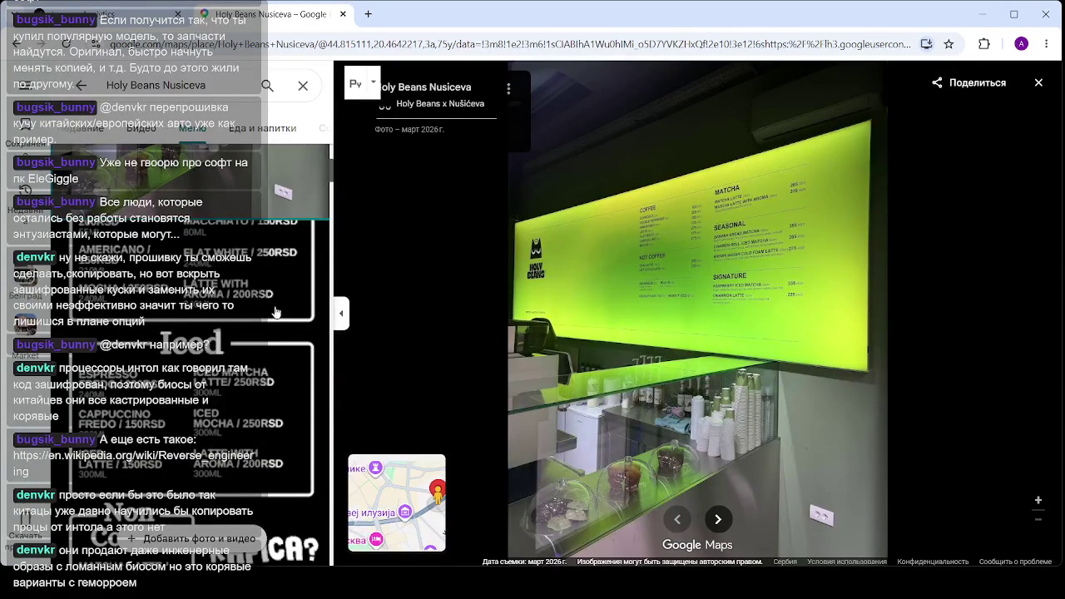
{"action": "scroll", "coordinate": [274, 312], "scroll_direction": "up", "scroll_amount": 3}
{"action": "left_click", "coordinate": [342, 15]}
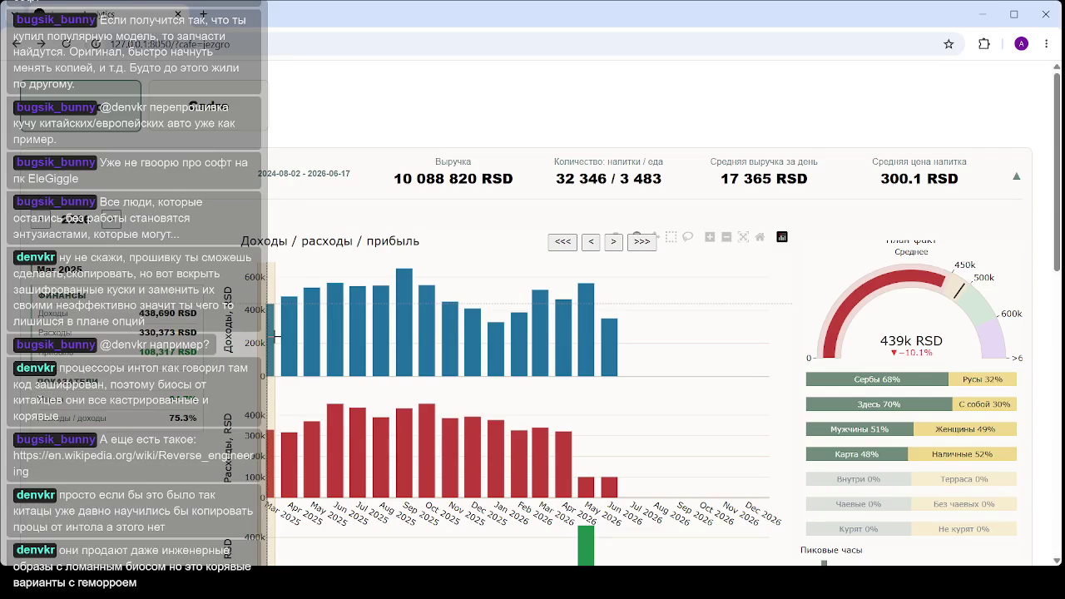
Scroll down and back up over the dashboard's monthly income, expense and profit charts
{"action": "scroll", "coordinate": [308, 329], "scroll_direction": "down", "scroll_amount": 1}
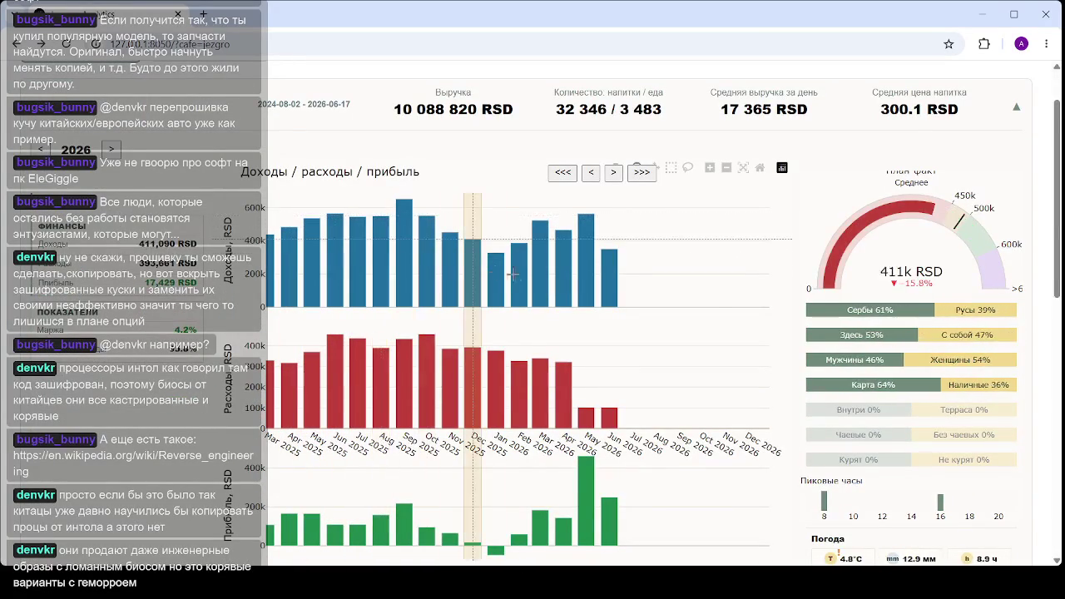
{"action": "scroll", "coordinate": [547, 281], "scroll_direction": "down", "scroll_amount": 2}
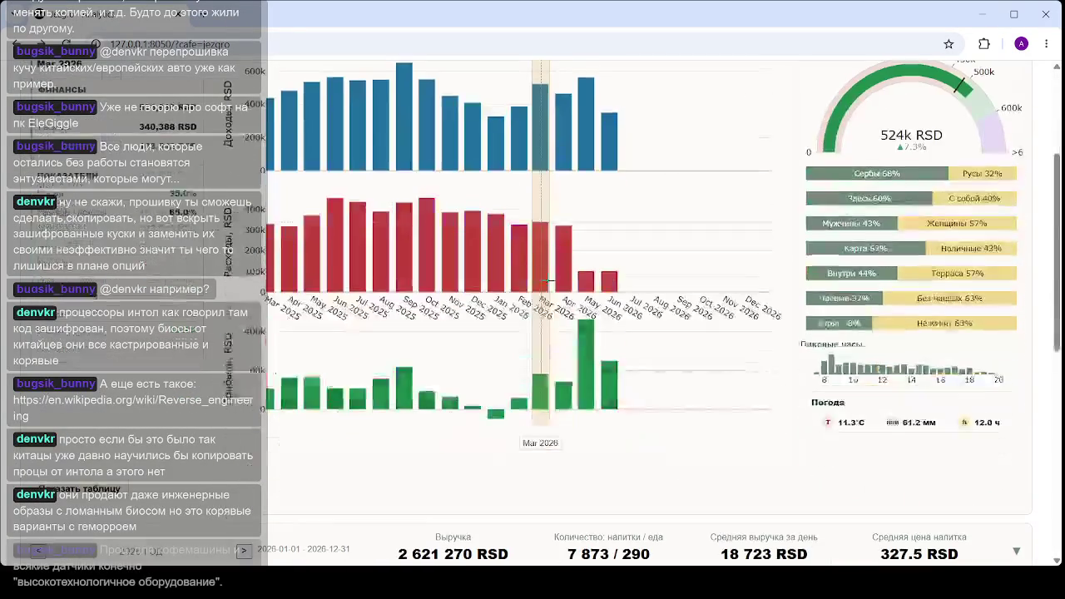
{"action": "scroll", "coordinate": [545, 275], "scroll_direction": "up", "scroll_amount": 1}
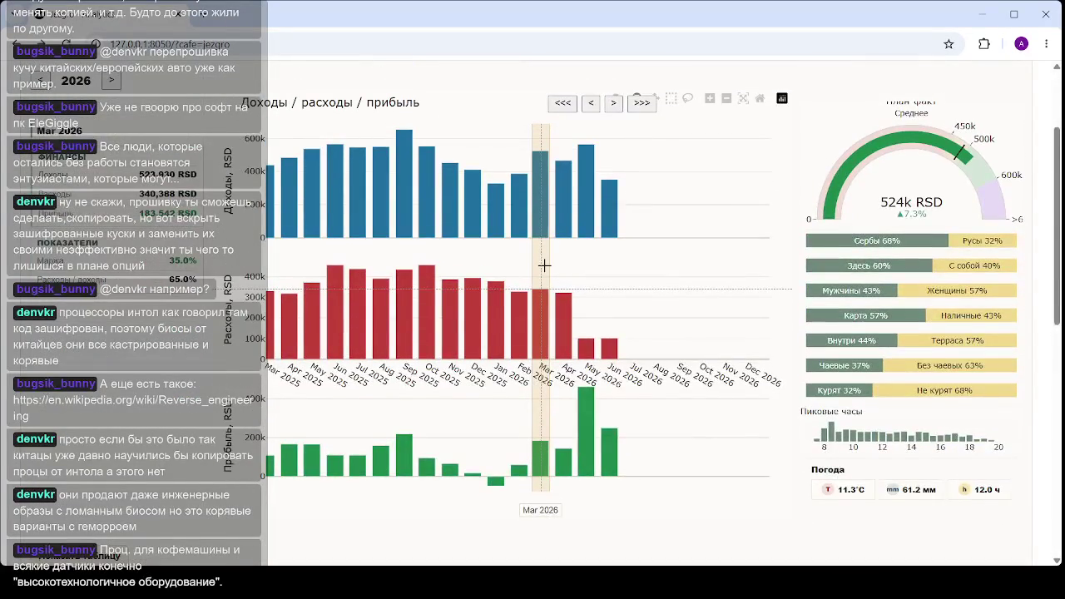
{"action": "scroll", "coordinate": [544, 265], "scroll_direction": "up", "scroll_amount": 1}
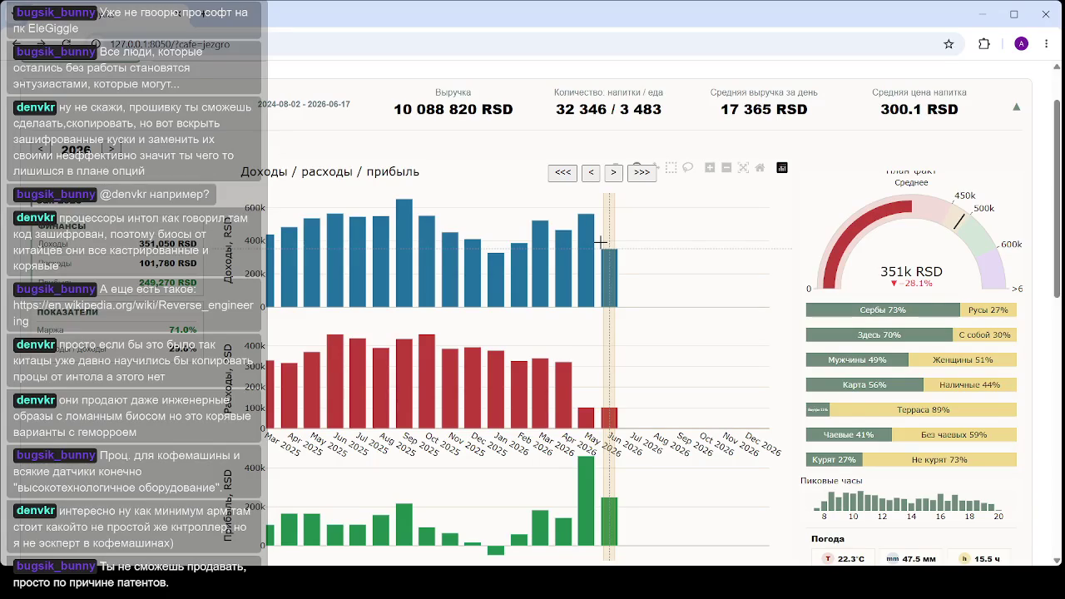
Compare the Nov 2025 to Jun 2026 month bars, ending on Apr 2026, then open a new tab
{"action": "left_click", "coordinate": [476, 374]}
{"action": "left_click", "coordinate": [517, 370]}
{"action": "left_click", "coordinate": [585, 267]}
{"action": "left_click", "coordinate": [495, 275]}
{"action": "left_click", "coordinate": [448, 283]}
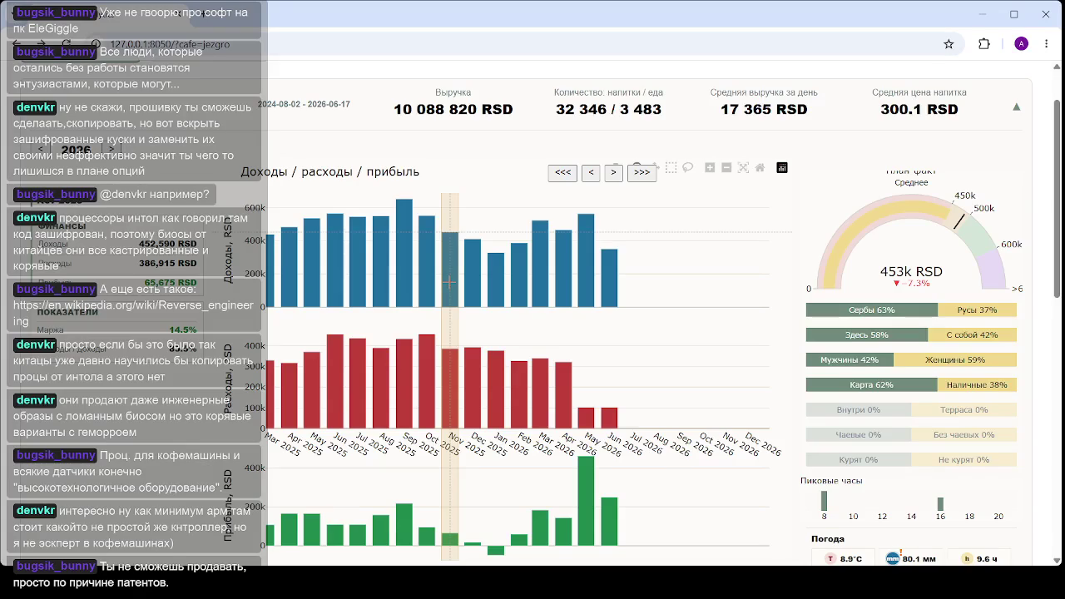
{"action": "left_click", "coordinate": [614, 301]}
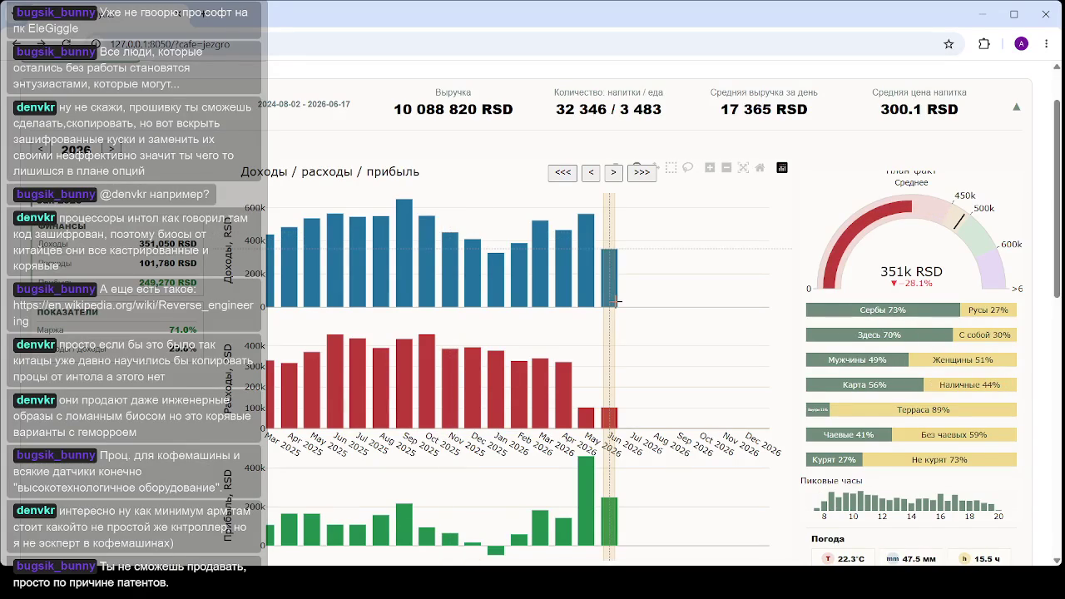
{"action": "left_click", "coordinate": [574, 298]}
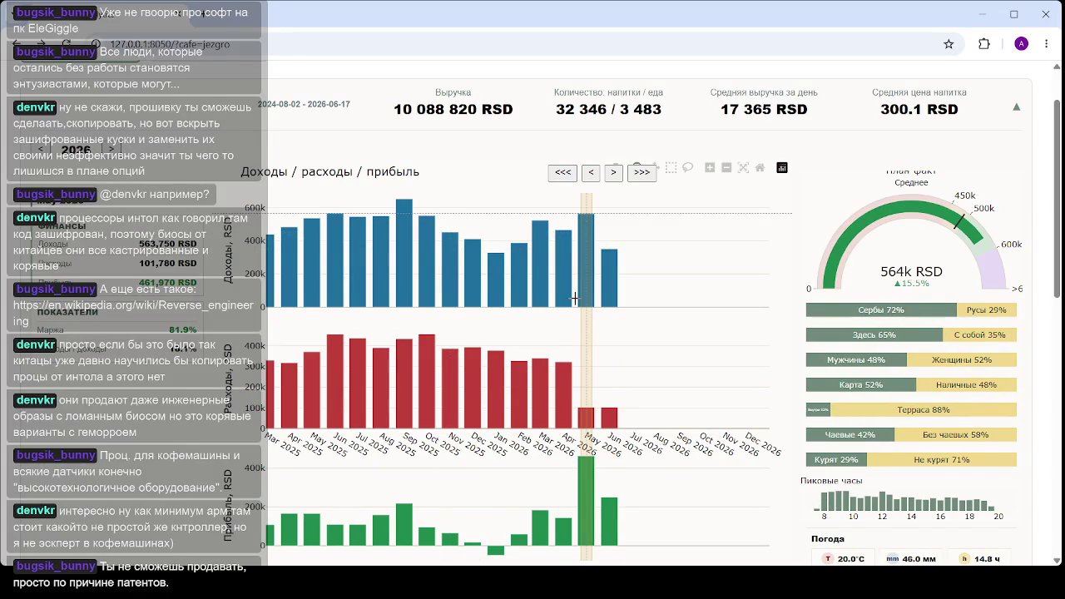
{"action": "left_click", "coordinate": [567, 296]}
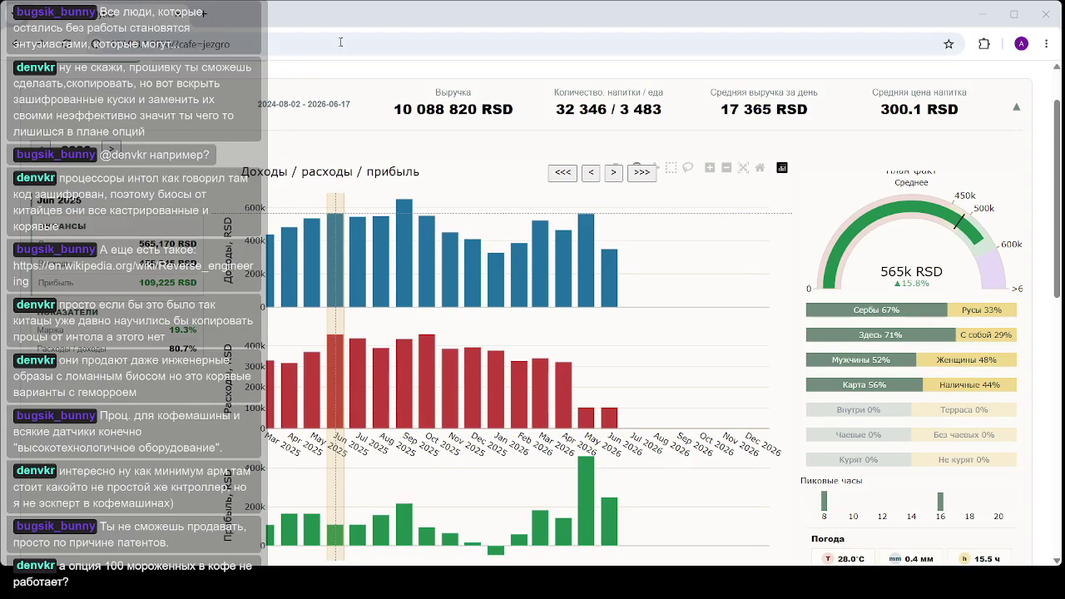
{"action": "left_click", "coordinate": [203, 16]}
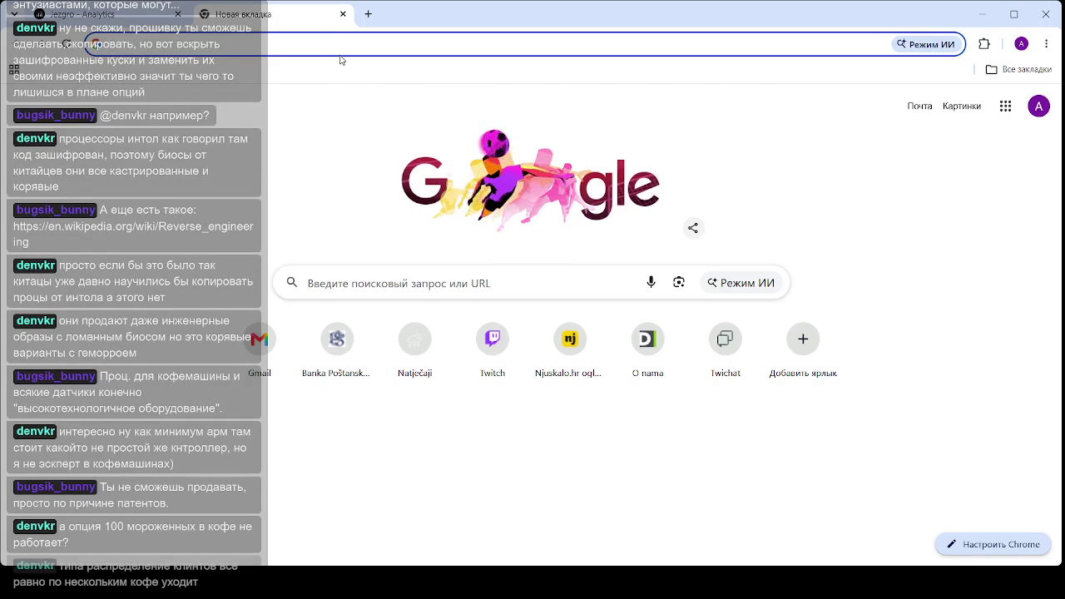
Search Google for 'crna ovca' and open the Crna Ovca ice-cream shop's website
{"action": "type", "text": "скиф"}
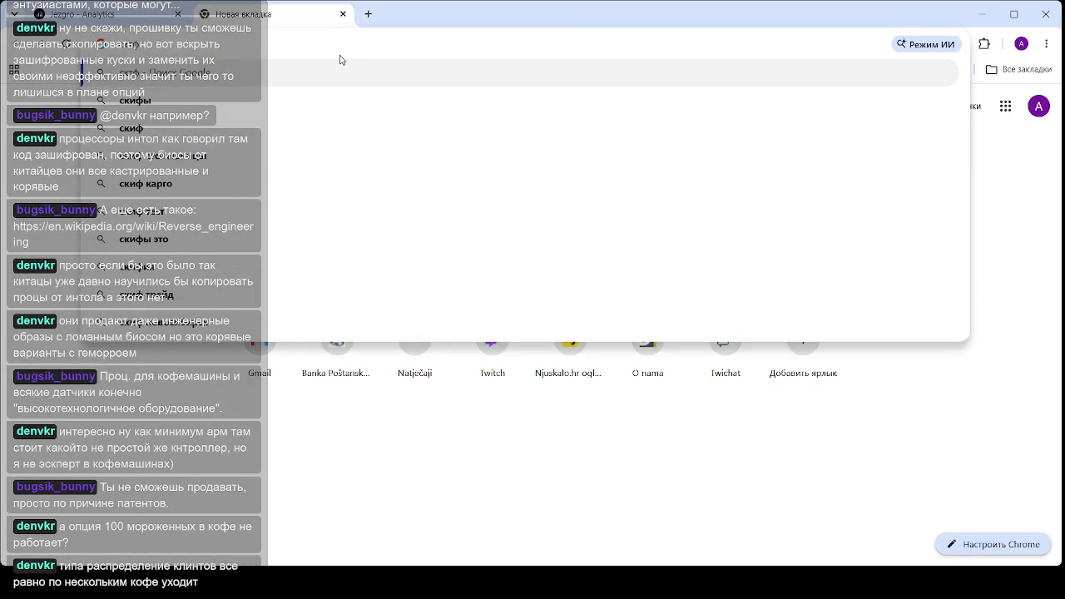
{"action": "key", "text": "BackSpace"}
{"action": "key", "text": "BackSpace"}
{"action": "key", "text": "BackSpace"}
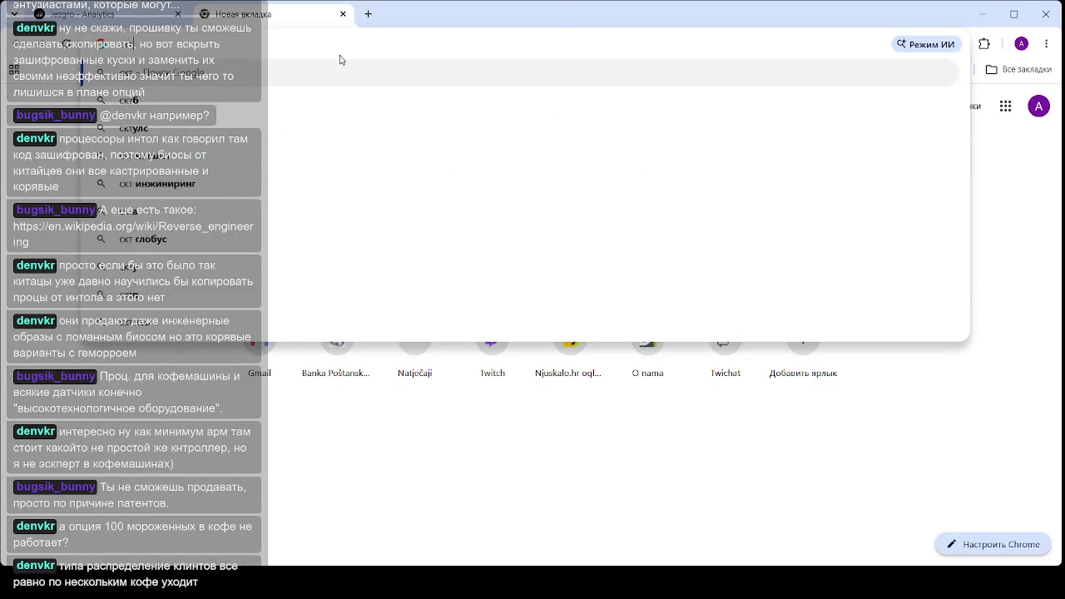
{"action": "type", "text": "nrna"}
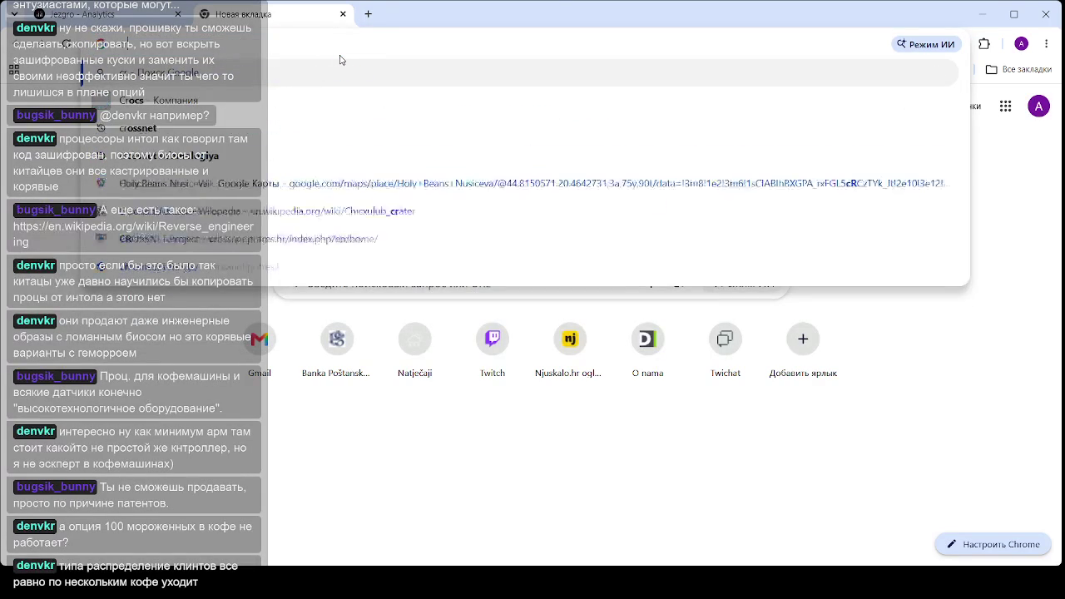
{"action": "type", "text": " ovca"}
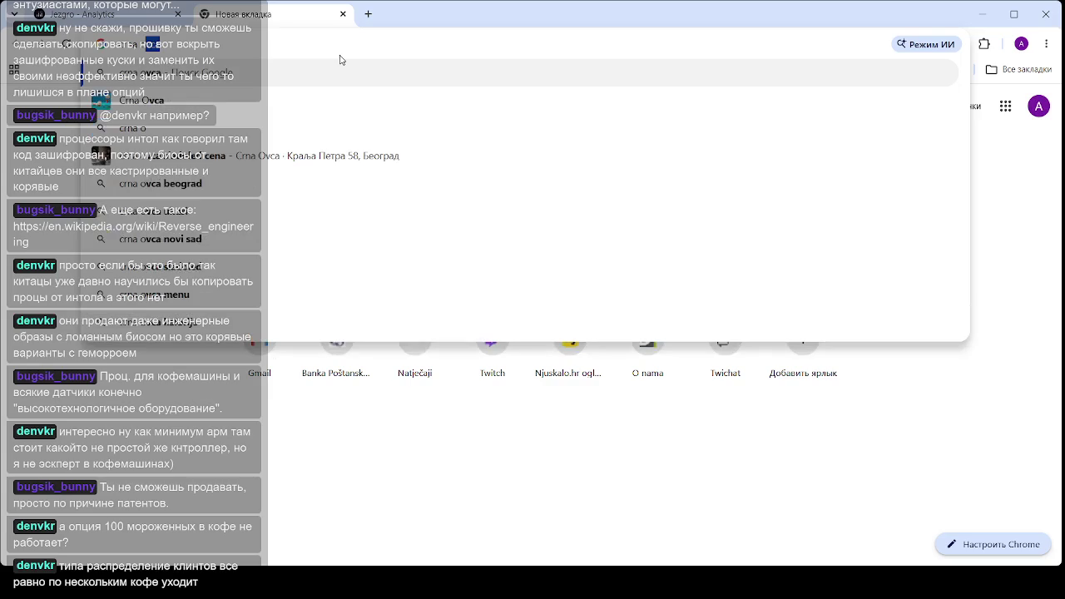
{"action": "key", "text": "Return"}
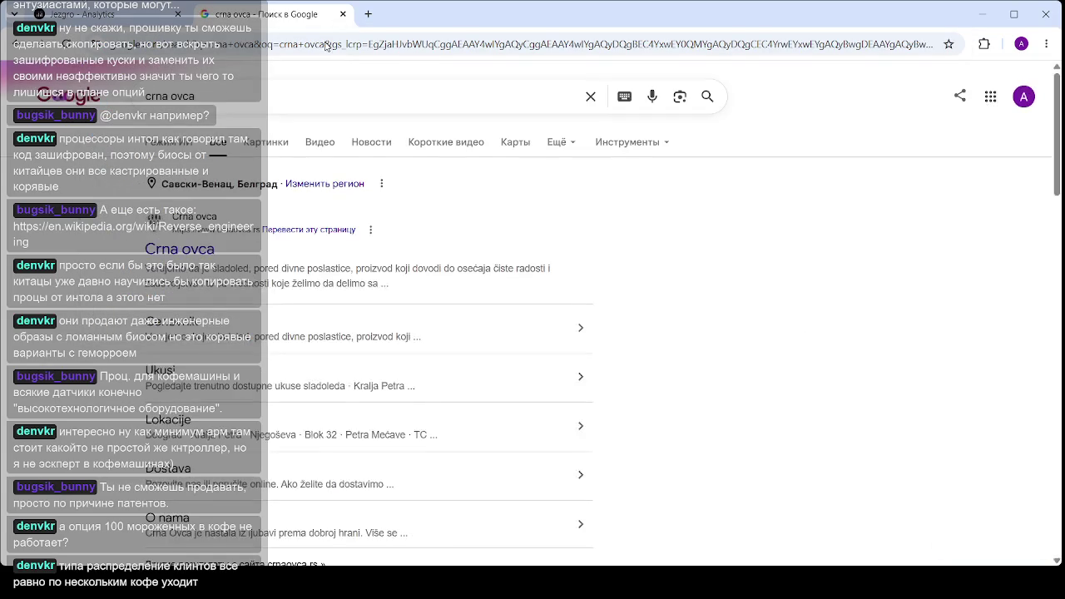
{"action": "left_click", "coordinate": [198, 253]}
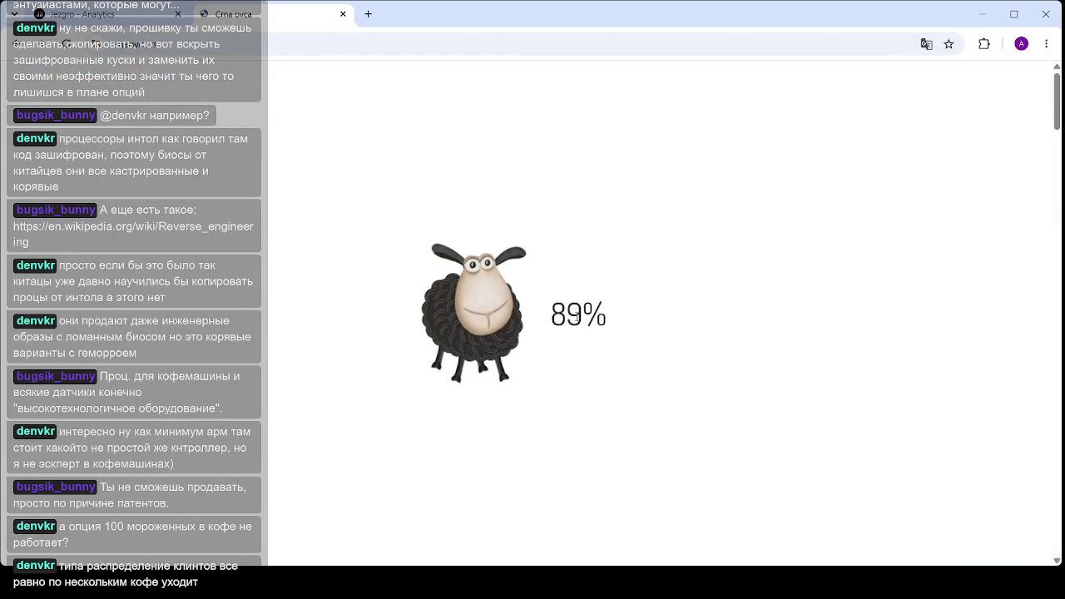
Scroll down through the Crna Ovca site's sections and back up to the SLADOLED homepage
{"action": "scroll", "coordinate": [557, 336], "scroll_direction": "down", "scroll_amount": 5}
{"action": "scroll", "coordinate": [557, 336], "scroll_direction": "down", "scroll_amount": 5}
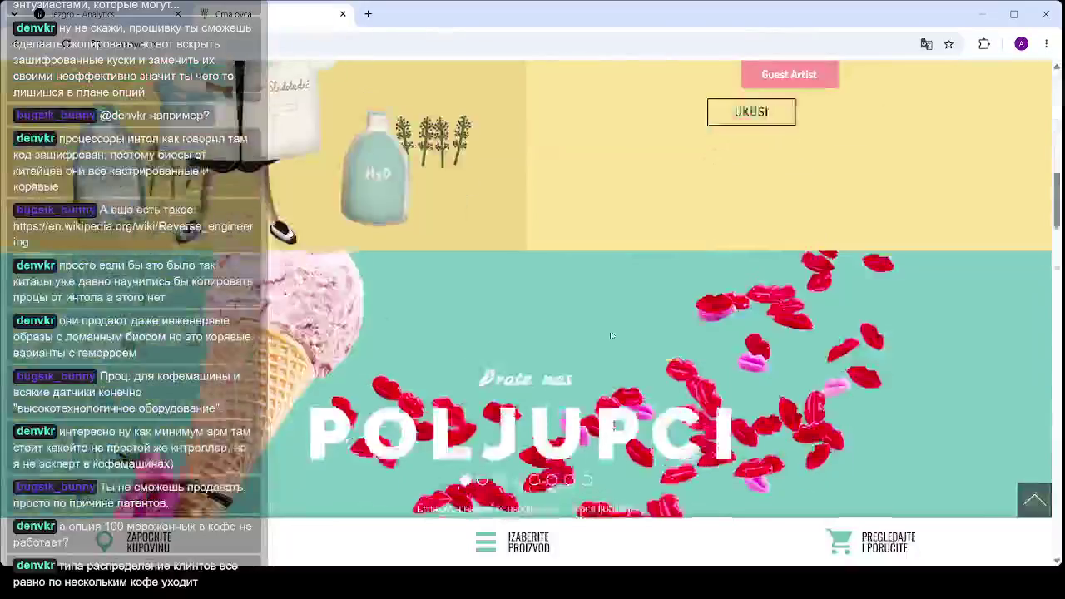
{"action": "mouse_move", "coordinate": [1057, 246]}
{"action": "left_mouse_down"}
{"action": "mouse_move", "coordinate": [1057, 293]}
{"action": "mouse_move", "coordinate": [1057, 96]}
{"action": "left_mouse_up"}
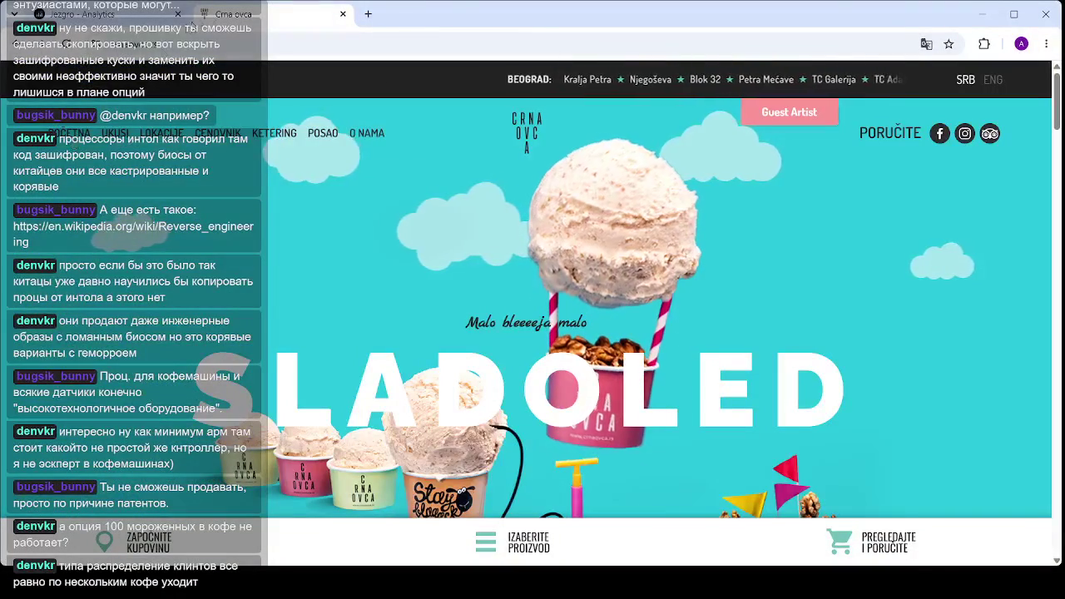
Open Google Maps in a new browser tab
{"action": "left_click", "coordinate": [368, 14]}
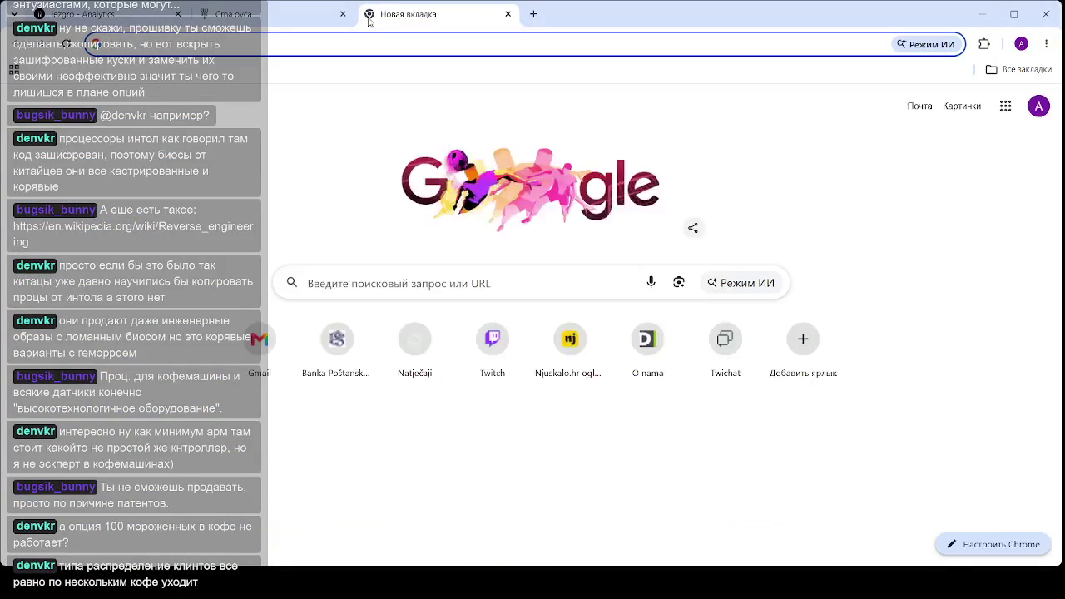
{"action": "type", "text": "ma"}
{"action": "key", "text": "Return"}
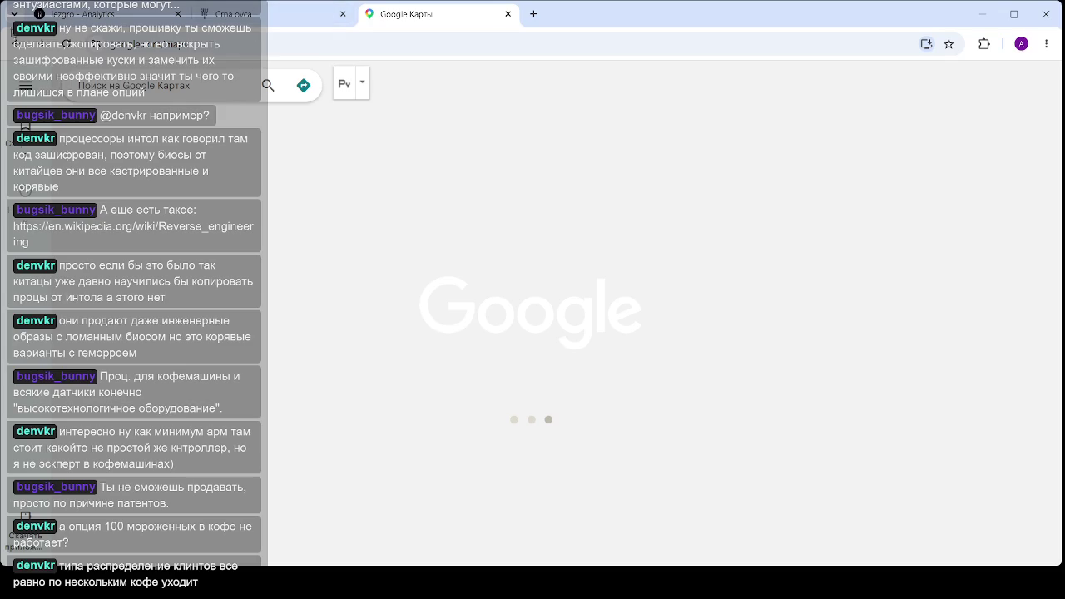
Search Maps for 'crna ovca' and open the 4.7-rated place's interior photo
{"action": "type", "text": "cr"}
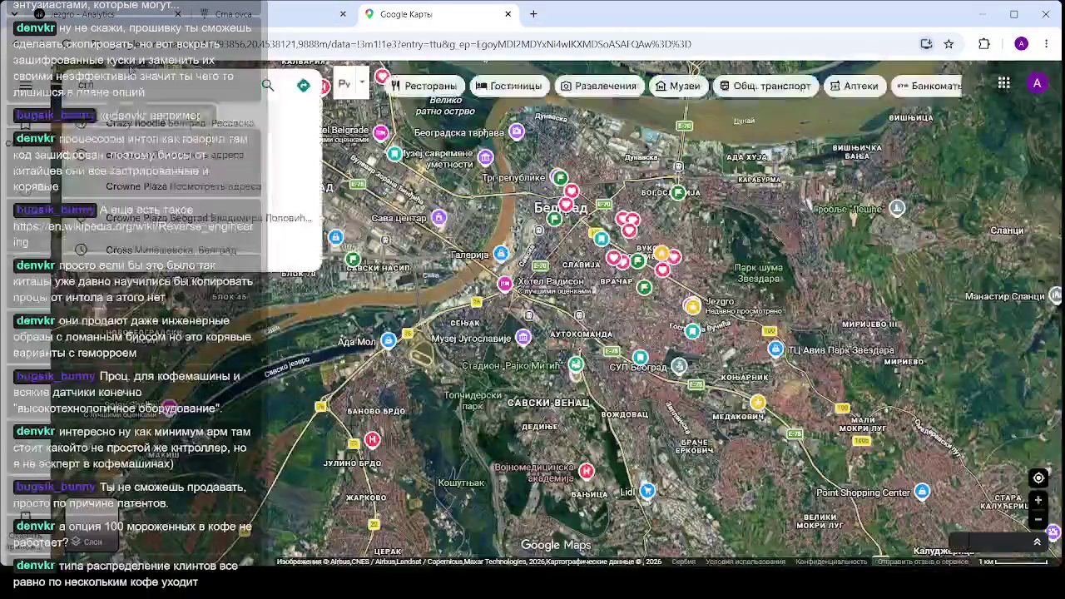
{"action": "type", "text": "na ovcaca"}
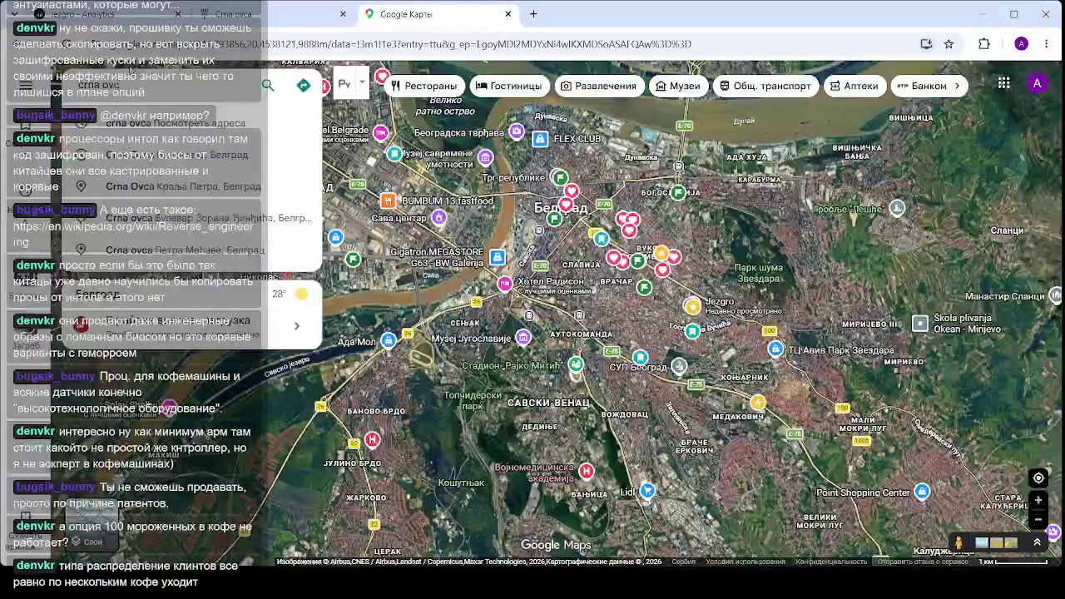
{"action": "key", "text": "Return"}
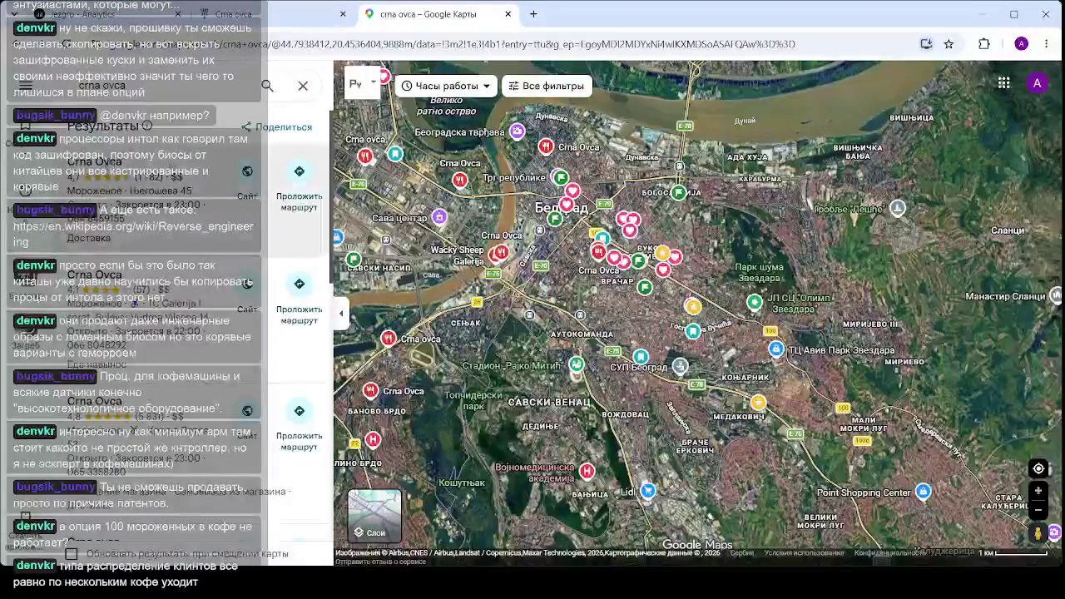
{"action": "left_click", "coordinate": [598, 251]}
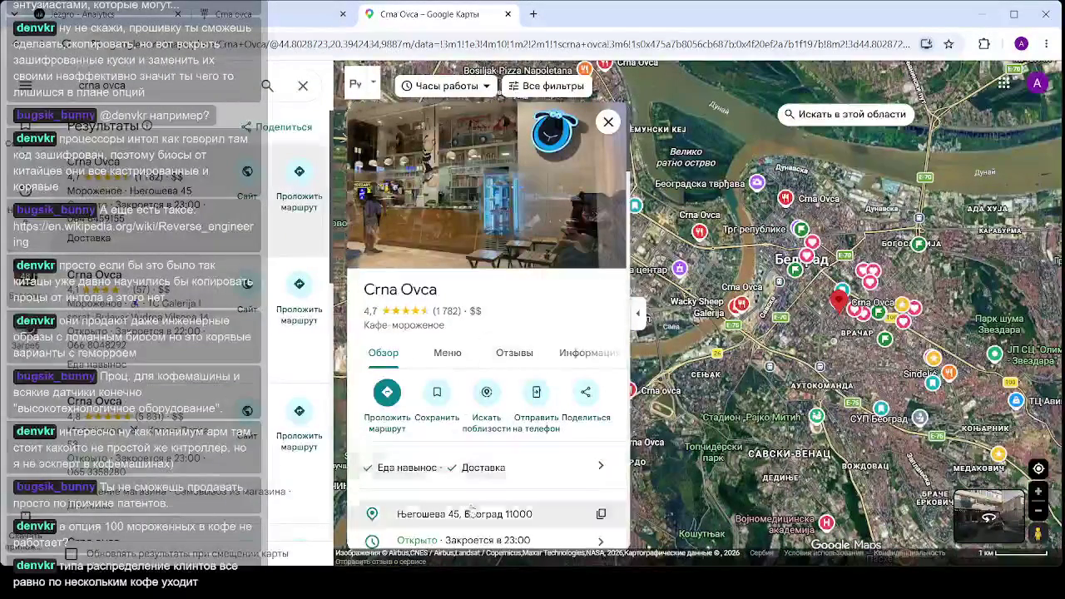
{"action": "left_click", "coordinate": [541, 212]}
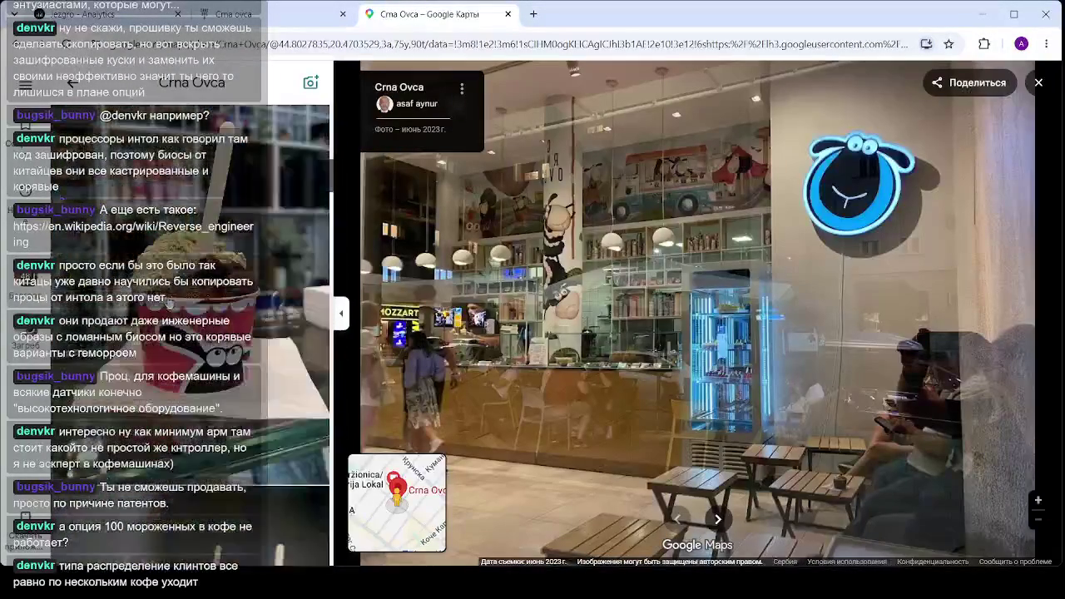
Browse several Crna Ovca interior photos, then close the Google Maps tab
{"action": "key", "text": "Right"}
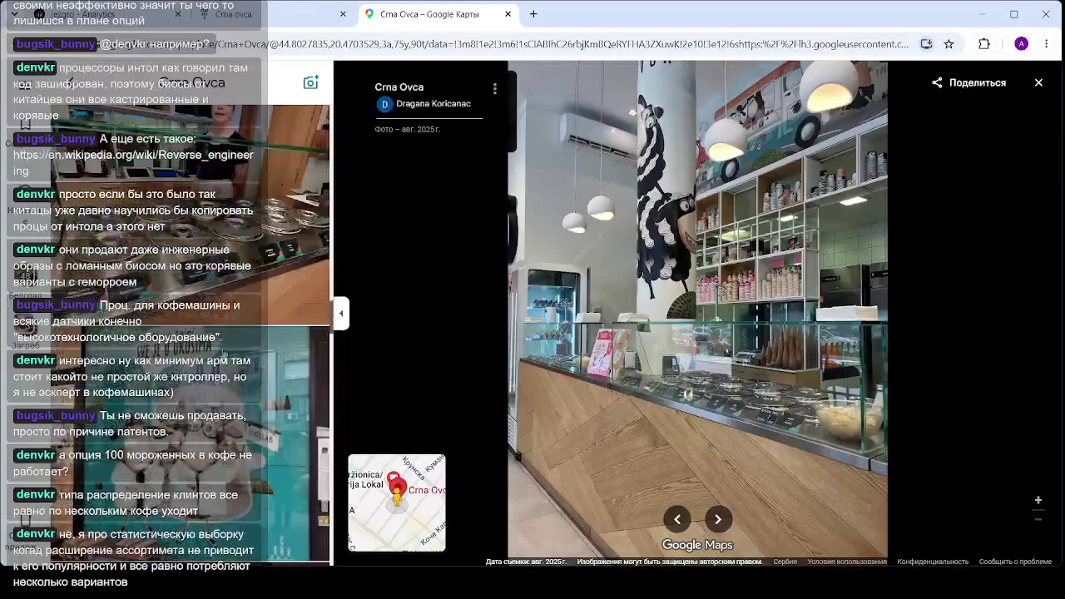
{"action": "key", "text": "Right"}
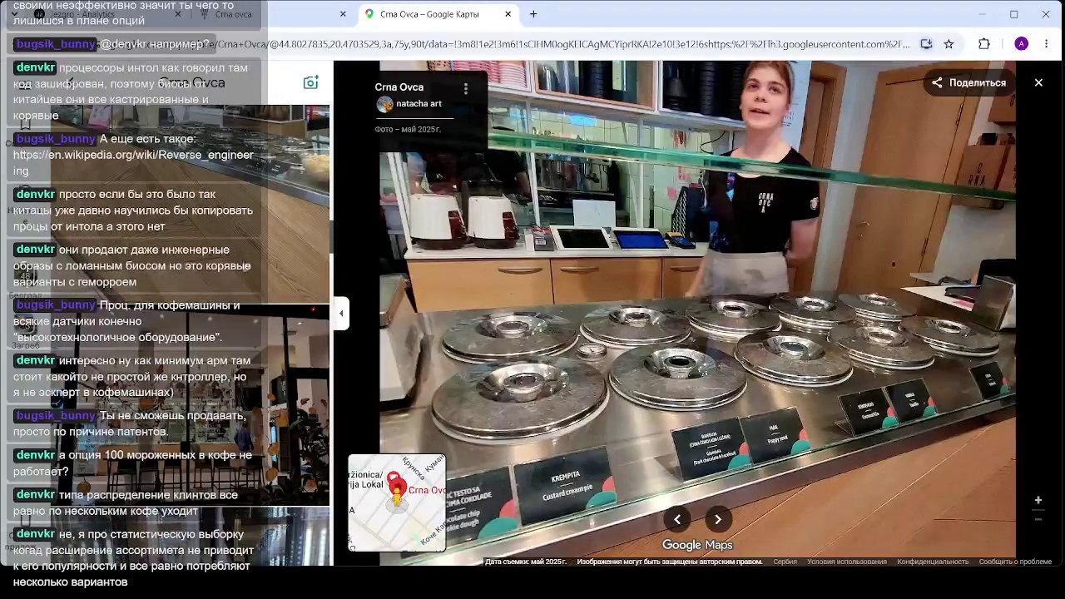
{"action": "left_click", "coordinate": [242, 275]}
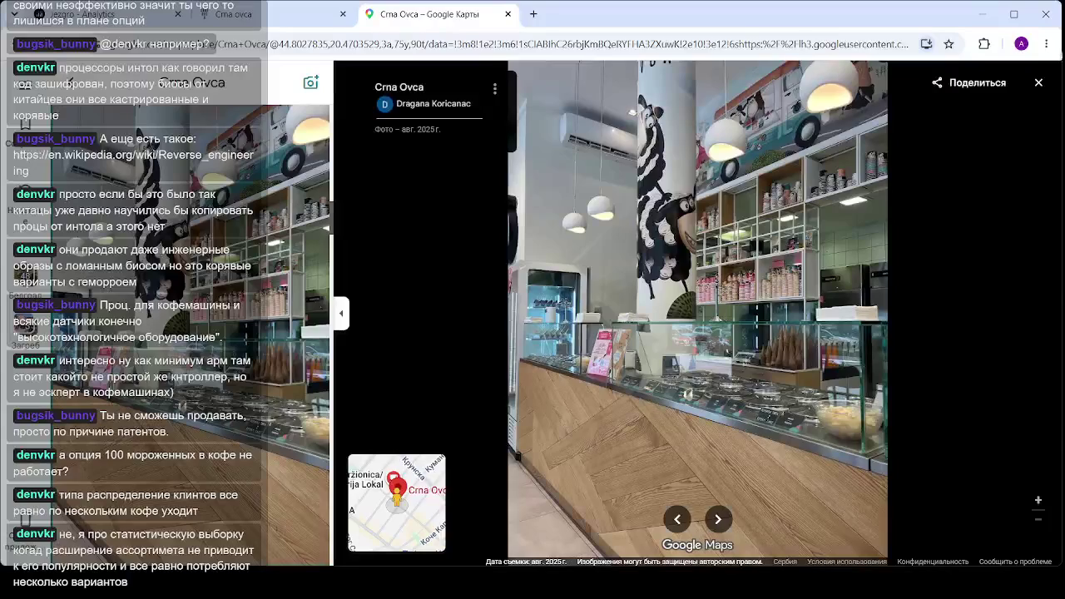
{"action": "left_click", "coordinate": [507, 15]}
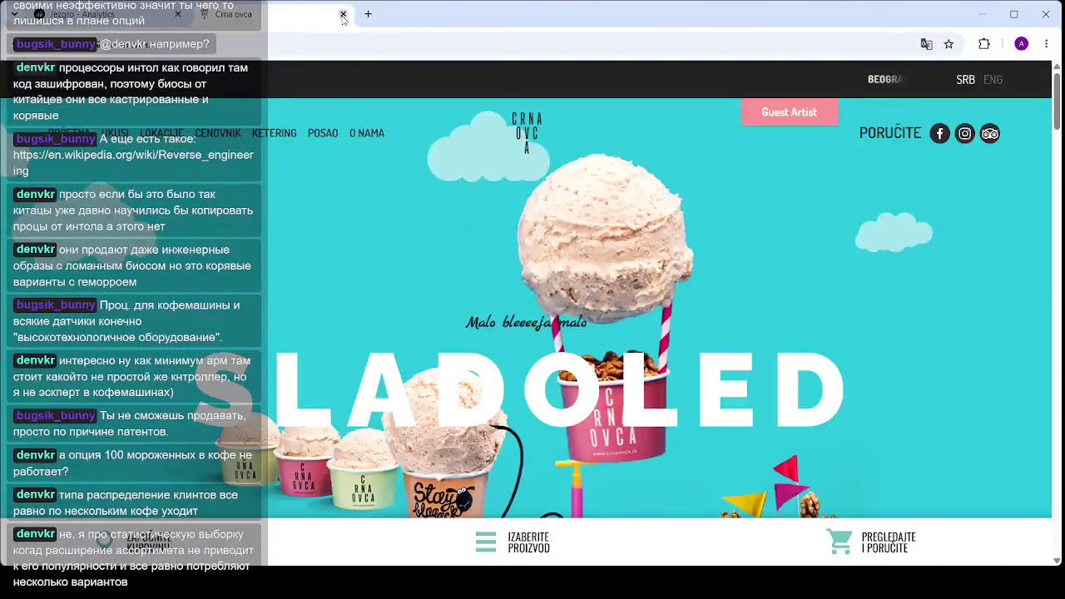
Close the Crna Ovca tab and select Nov 2025 on the dashboard (453k RSD, down 7.3%)
{"action": "key", "text": "ctrl+w"}
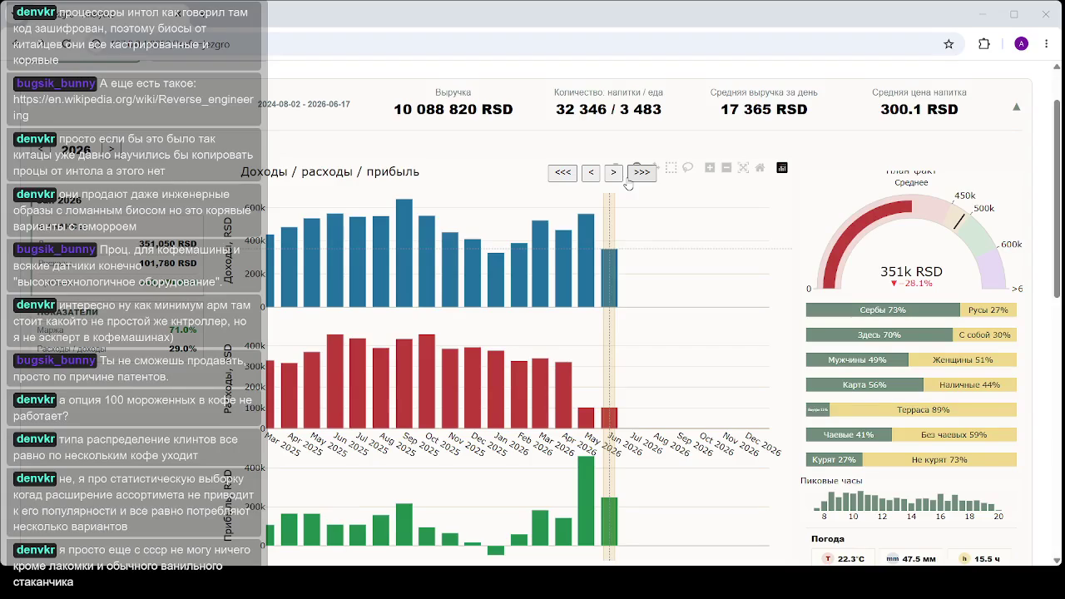
{"action": "left_click", "coordinate": [450, 274]}
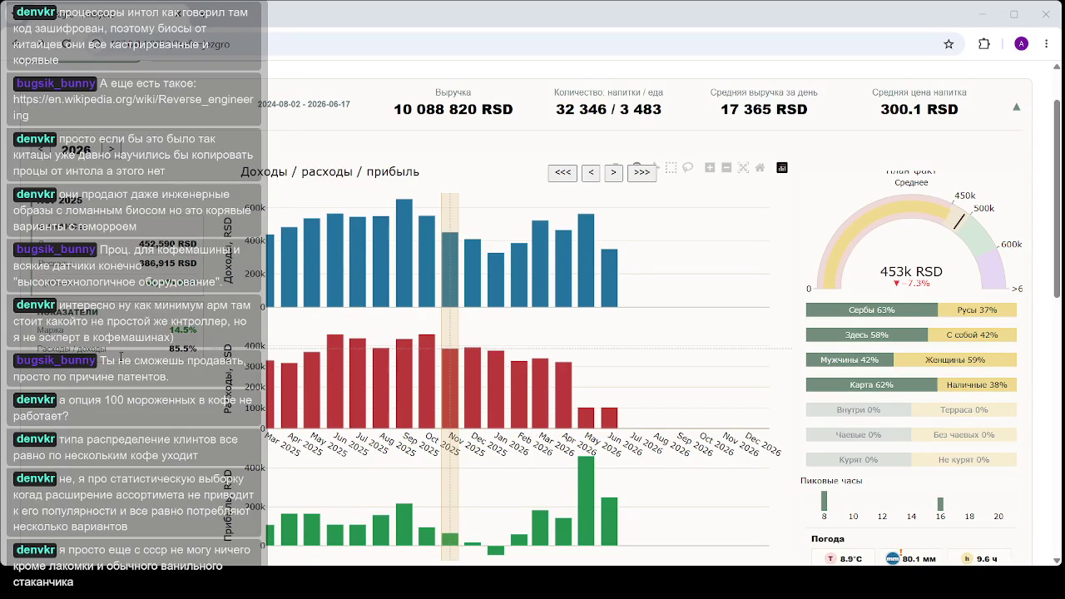
Select Mar 2025, then Dec 2025, and scroll down to the summary table and back
{"action": "left_click", "coordinate": [147, 211]}
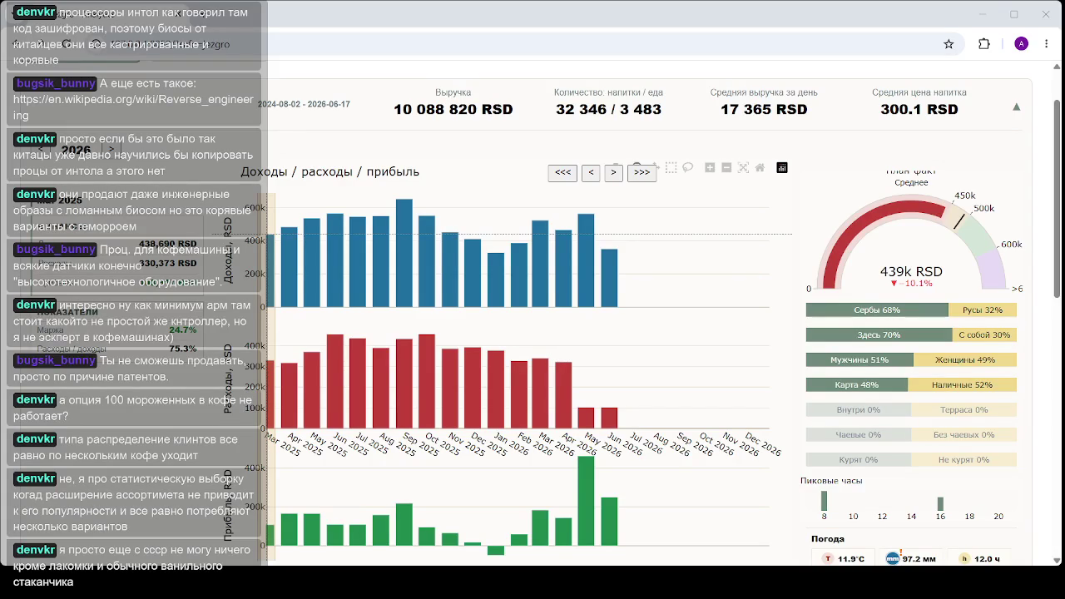
{"action": "left_click", "coordinate": [201, 289]}
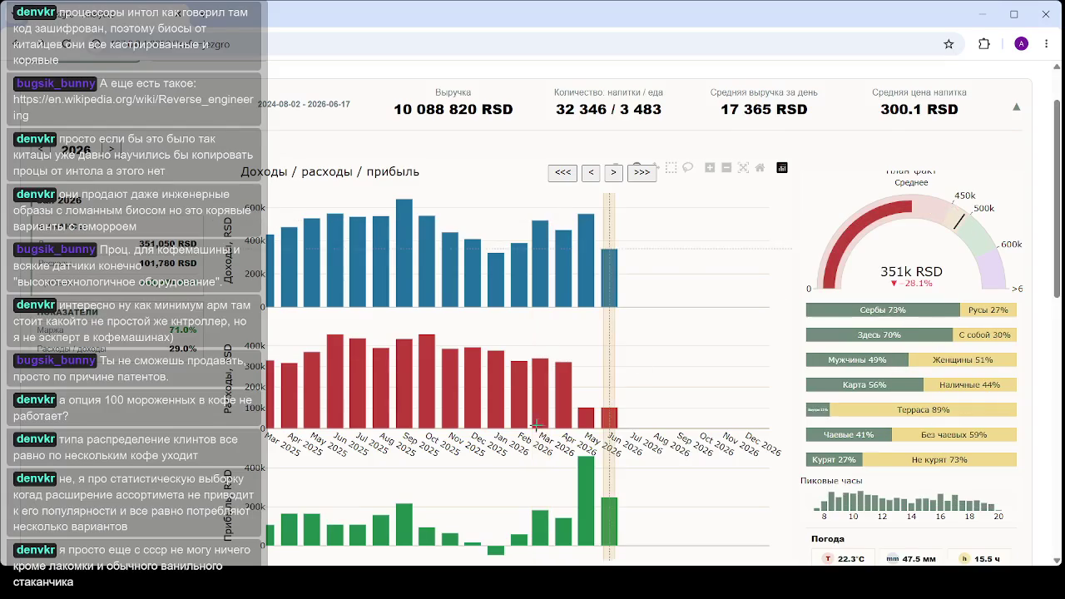
{"action": "scroll", "coordinate": [471, 413], "scroll_direction": "down", "scroll_amount": 1}
{"action": "scroll", "coordinate": [471, 413], "scroll_direction": "down", "scroll_amount": 3}
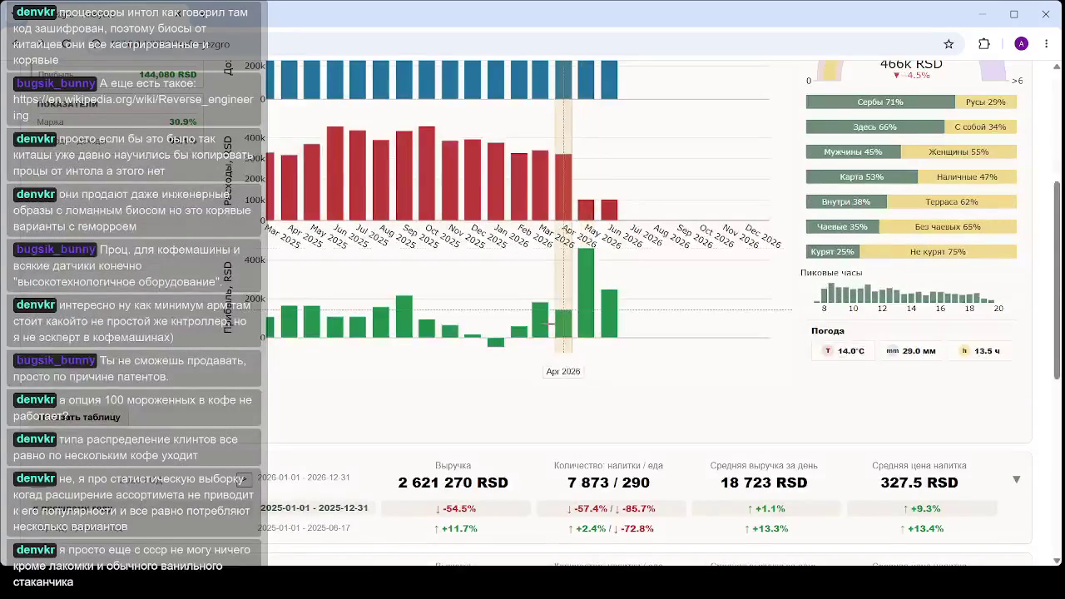
{"action": "scroll", "coordinate": [546, 321], "scroll_direction": "up", "scroll_amount": 1}
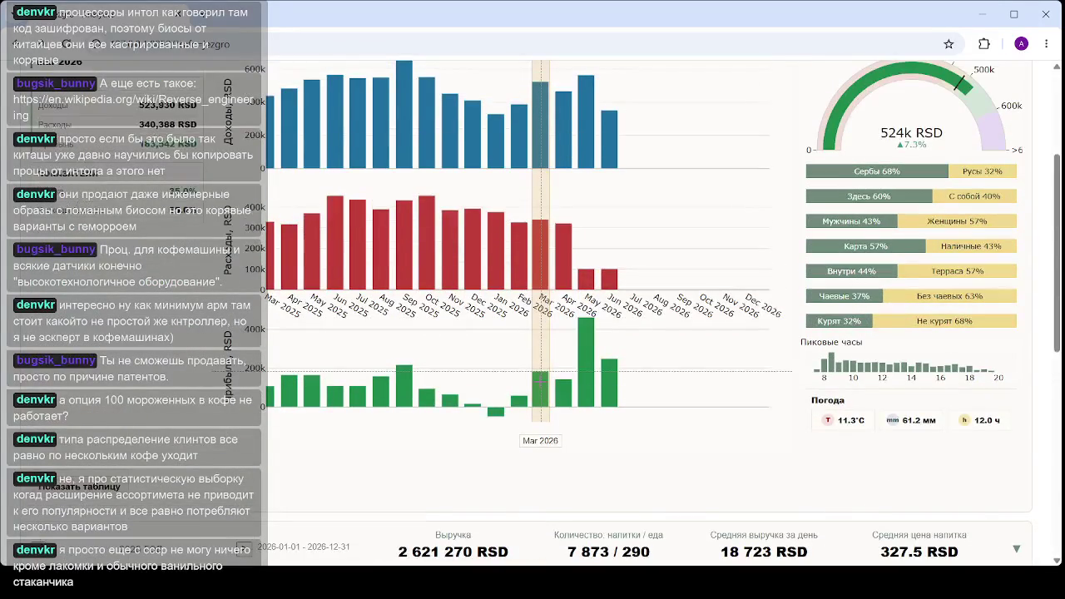
Scroll up to the charts and select May 2026 (564k RSD, up 15.5%)
{"action": "scroll", "coordinate": [542, 397], "scroll_direction": "up", "scroll_amount": 1}
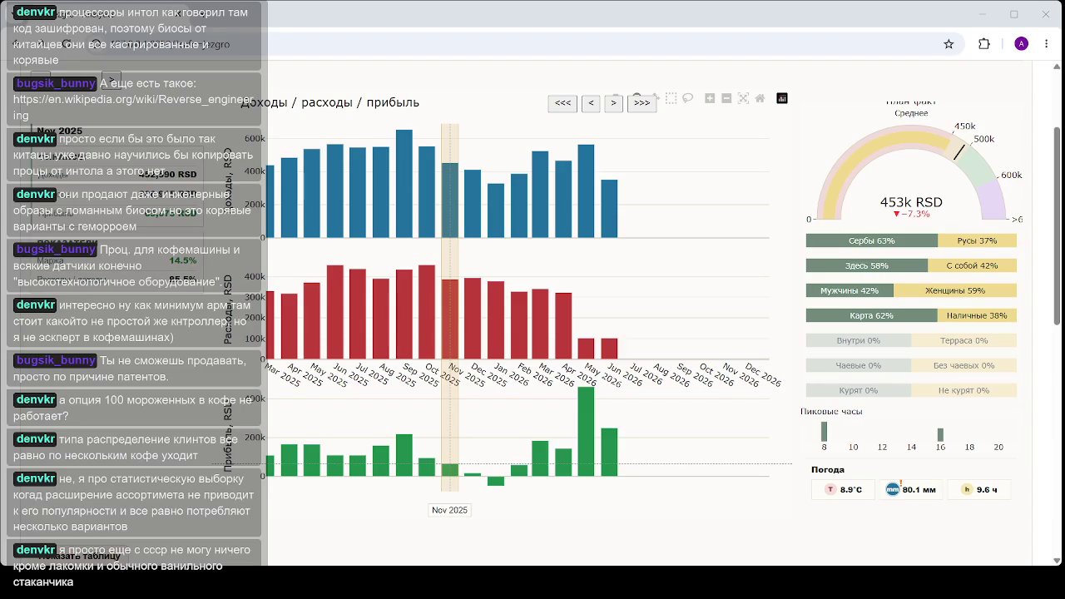
{"action": "left_click", "coordinate": [586, 432]}
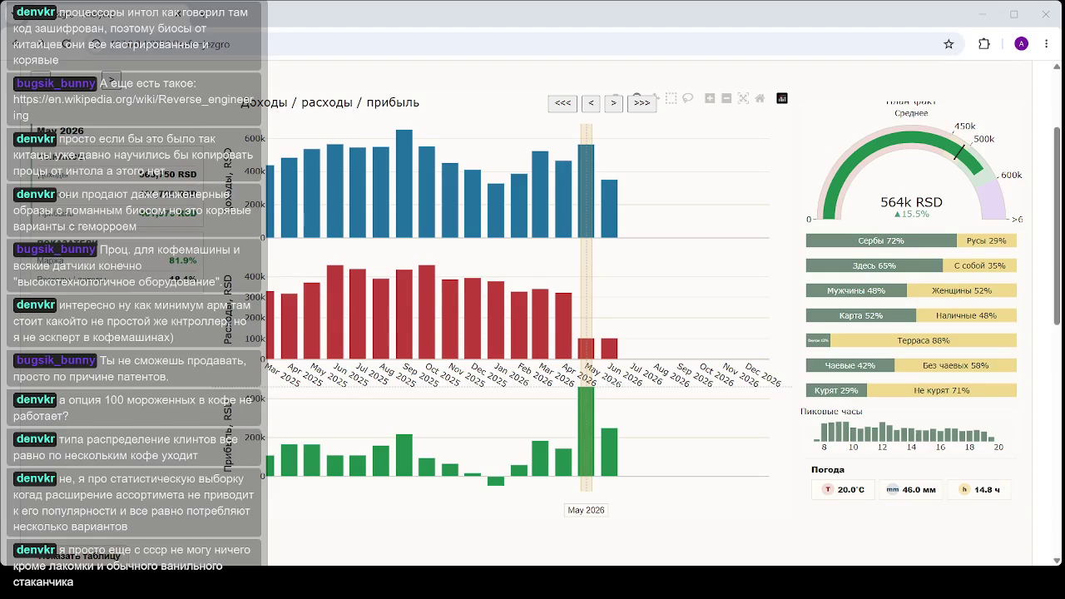
Scroll to the summary cards and back, then select Oct 2025 (552k RSD, up 13.0%)
{"action": "scroll", "coordinate": [332, 283], "scroll_direction": "down", "scroll_amount": 3}
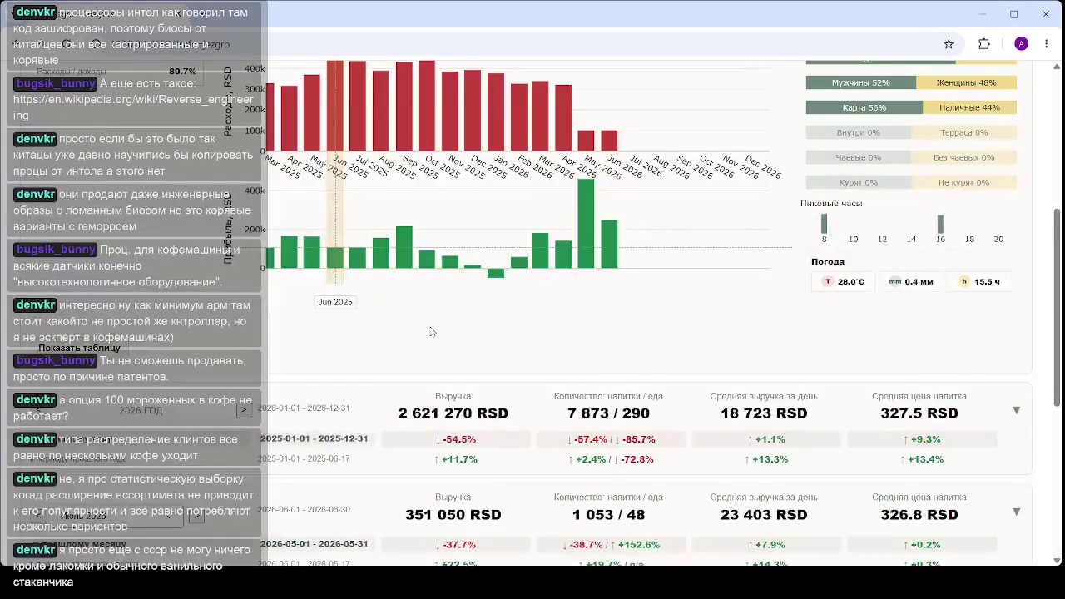
{"action": "scroll", "coordinate": [425, 321], "scroll_direction": "up", "scroll_amount": 2}
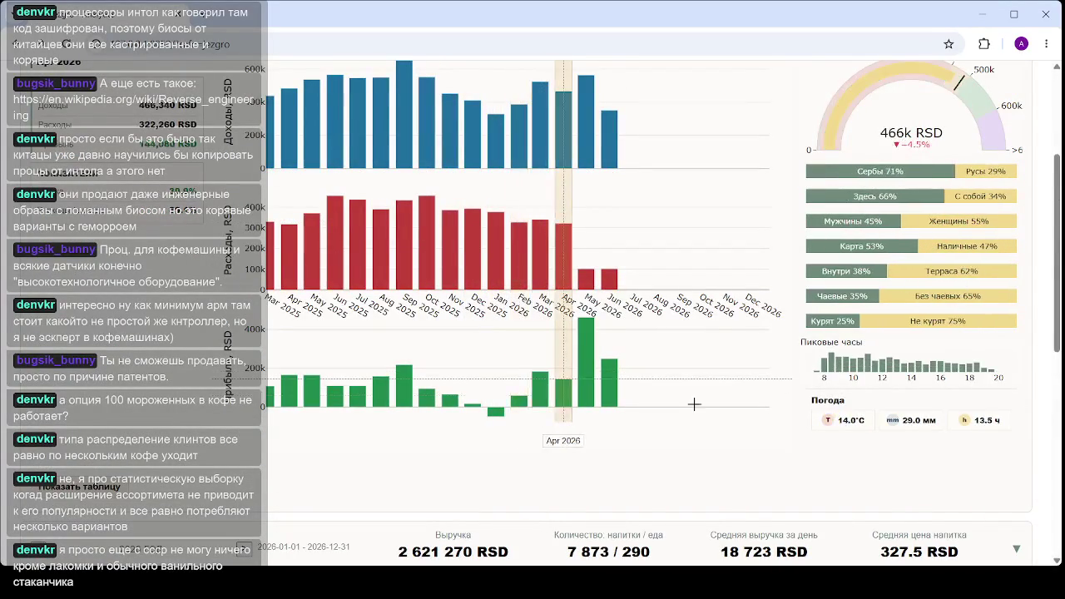
{"action": "scroll", "coordinate": [587, 366], "scroll_direction": "up", "scroll_amount": 1}
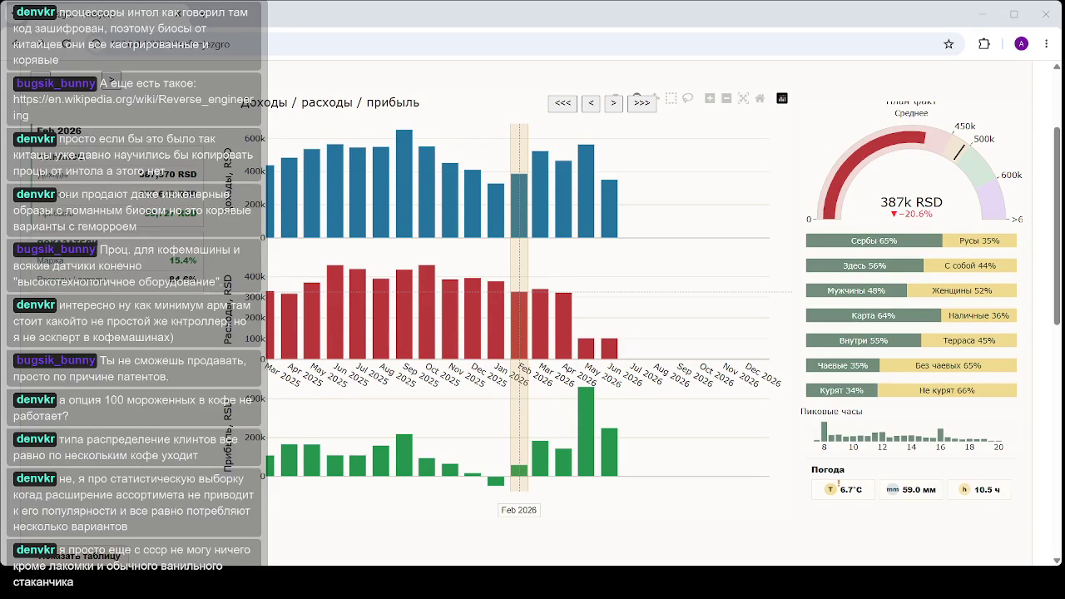
{"action": "left_click", "coordinate": [549, 470]}
Compare May 2026, Jun 2025, Nov 2025, Oct 2025, Dec 2025, Mar 2026 and May 2026 figures
{"action": "left_click", "coordinate": [583, 324]}
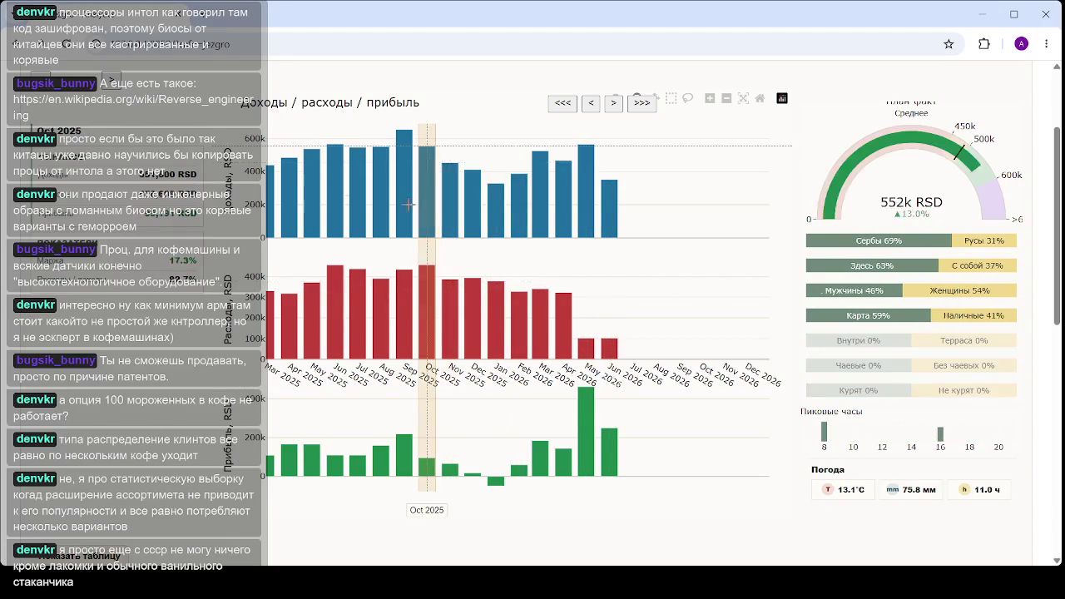
{"action": "left_click", "coordinate": [336, 205]}
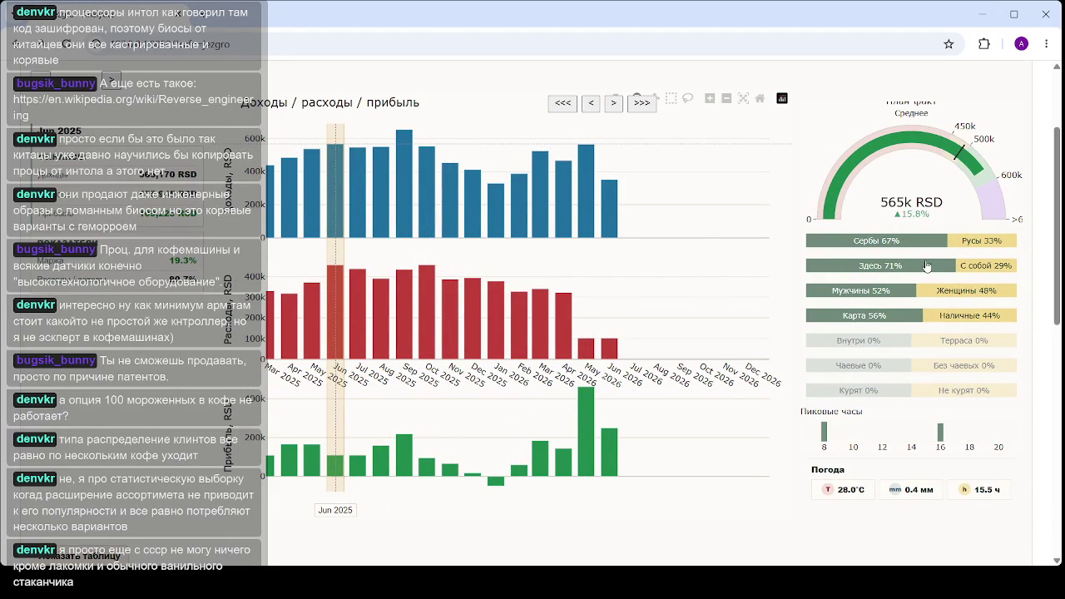
{"action": "left_click", "coordinate": [449, 220]}
{"action": "left_click", "coordinate": [423, 207]}
{"action": "left_click", "coordinate": [471, 199]}
{"action": "left_click", "coordinate": [539, 196]}
{"action": "left_click", "coordinate": [587, 189]}
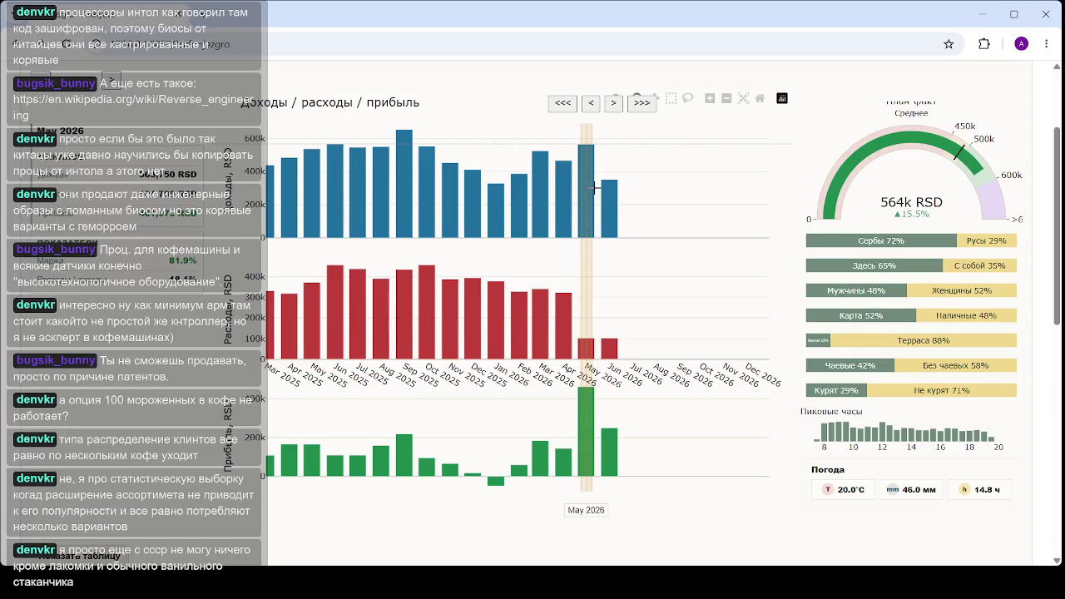
Step back through Mar 2026, Jan 2026, Nov, Jul, Jun and May 2025, ending on Sep 2025
{"action": "left_click", "coordinate": [539, 191]}
{"action": "left_click", "coordinate": [496, 188]}
{"action": "left_click", "coordinate": [449, 183]}
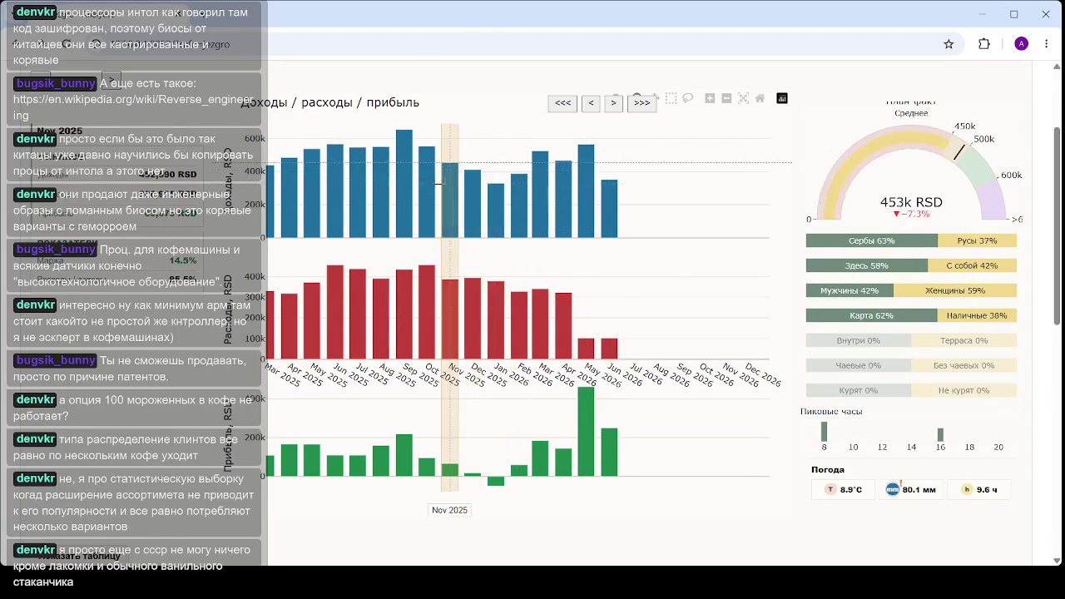
{"action": "left_click", "coordinate": [357, 179]}
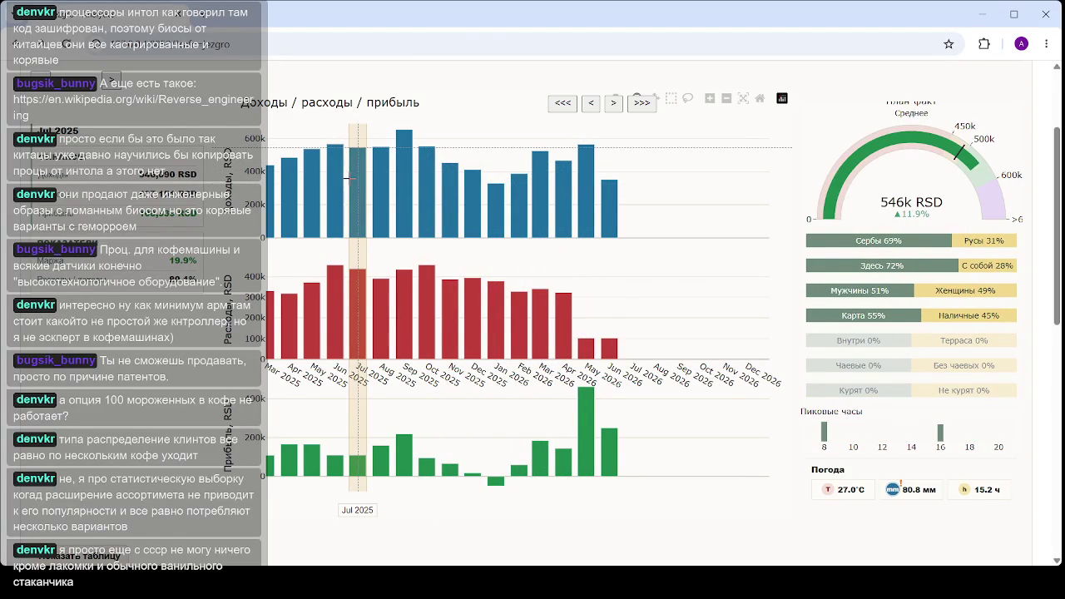
{"action": "left_click", "coordinate": [333, 181]}
{"action": "left_click", "coordinate": [316, 182]}
{"action": "left_click", "coordinate": [335, 181]}
{"action": "left_click", "coordinate": [348, 181]}
{"action": "left_click", "coordinate": [403, 428]}
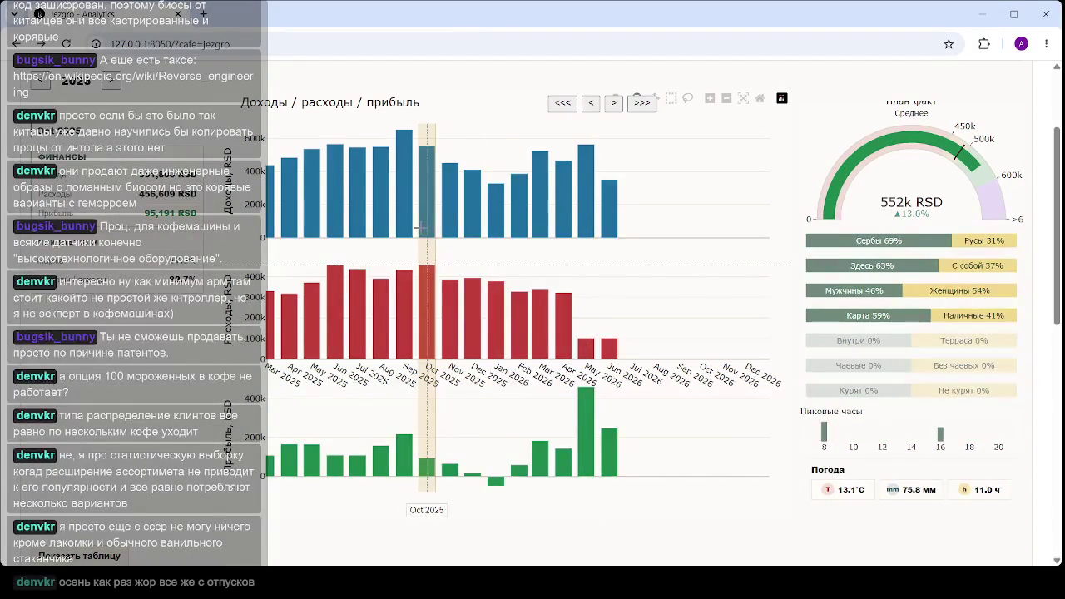
{"action": "scroll", "coordinate": [481, 225], "scroll_direction": "up", "scroll_amount": 2}
{"action": "scroll", "coordinate": [481, 225], "scroll_direction": "down", "scroll_amount": 2}
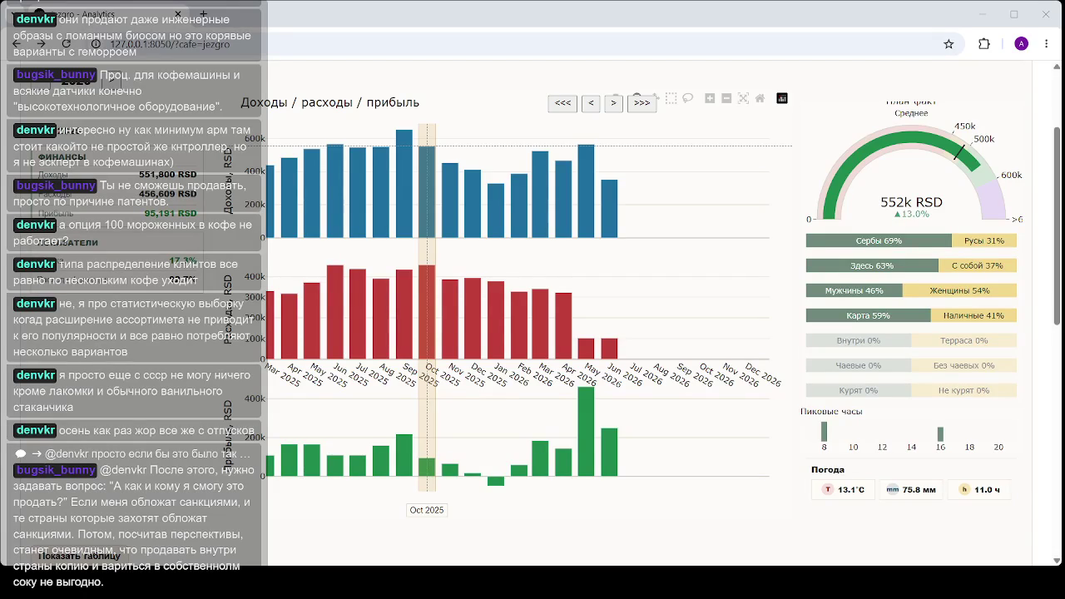
Select Feb, Jan, Feb and Mar 2026 in turn, ending on Apr 2026 (466k RSD, down 4.5%)
{"action": "left_click", "coordinate": [528, 276]}
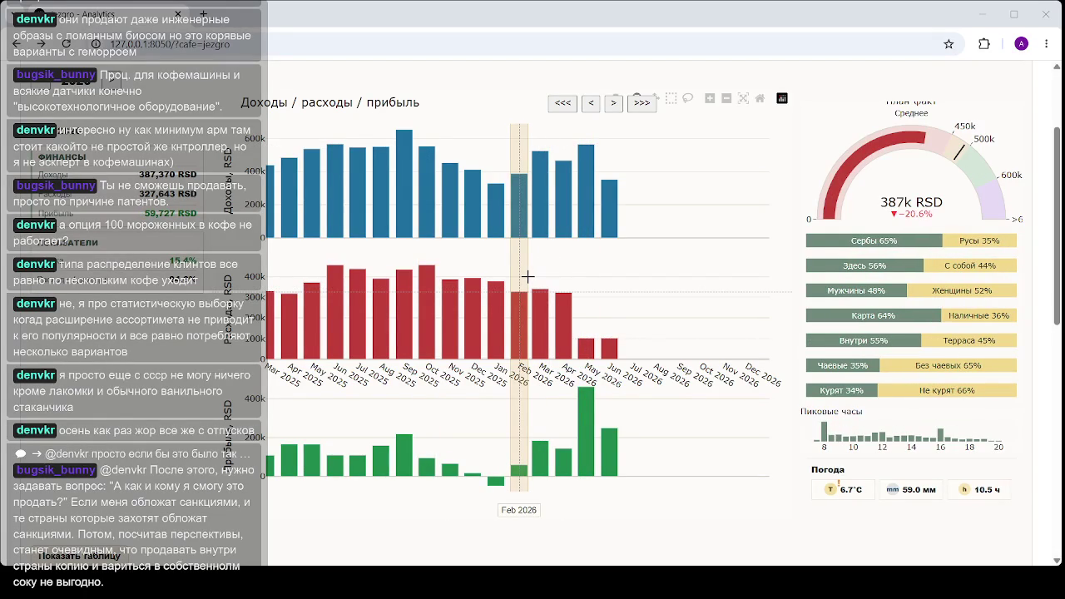
{"action": "left_click", "coordinate": [504, 276]}
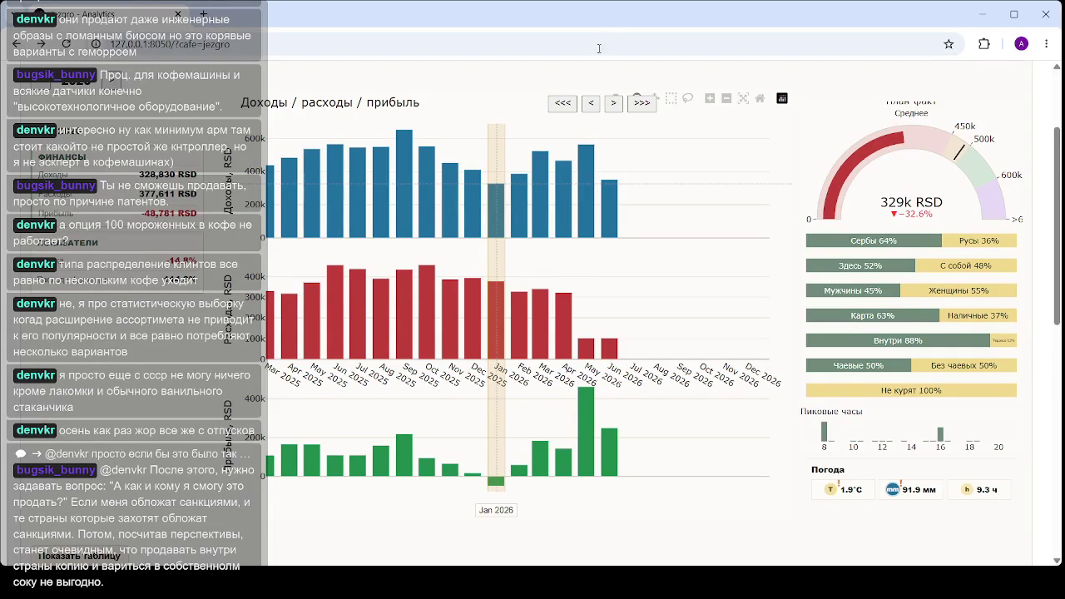
{"action": "left_click", "coordinate": [524, 187]}
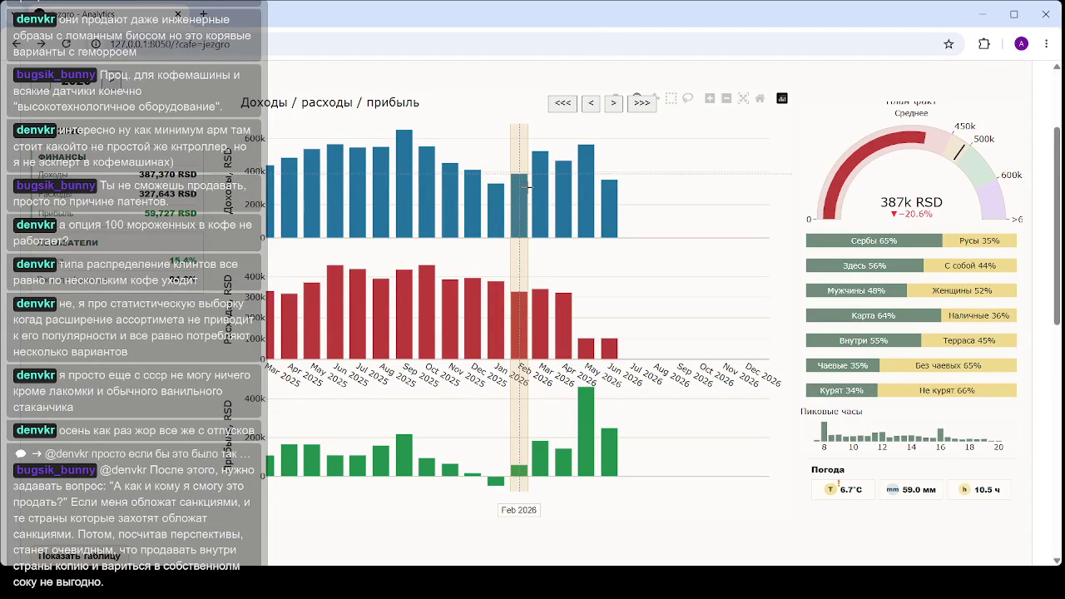
{"action": "left_click", "coordinate": [539, 168]}
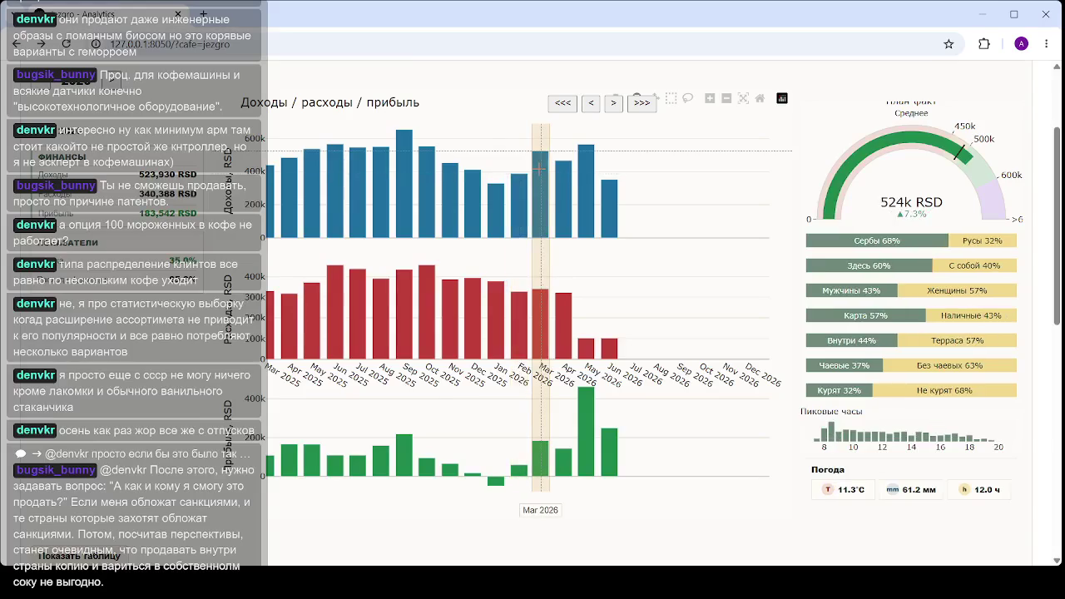
{"action": "left_click", "coordinate": [563, 174]}
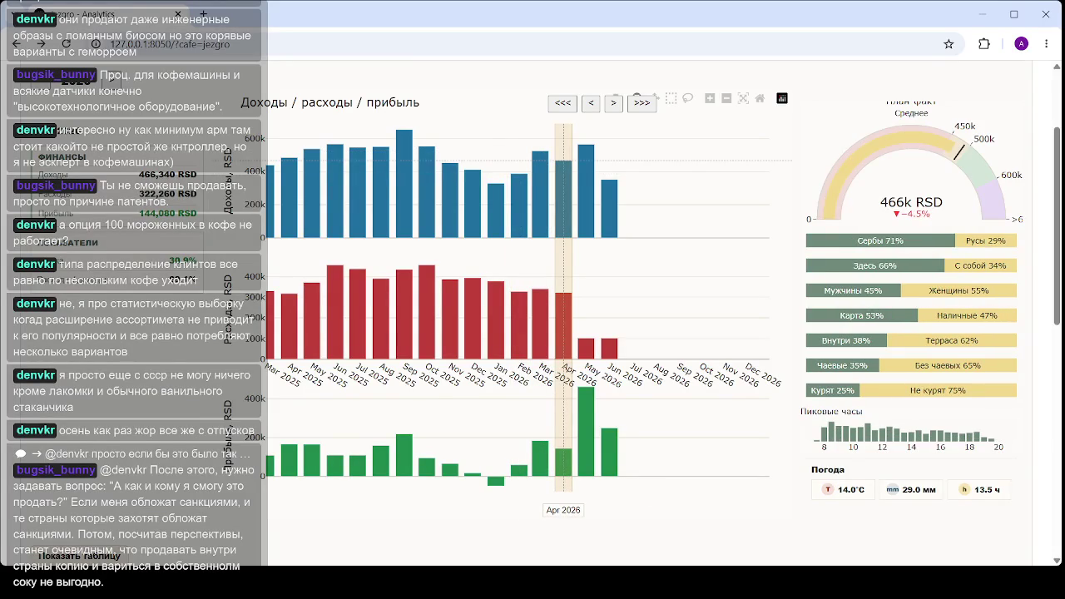
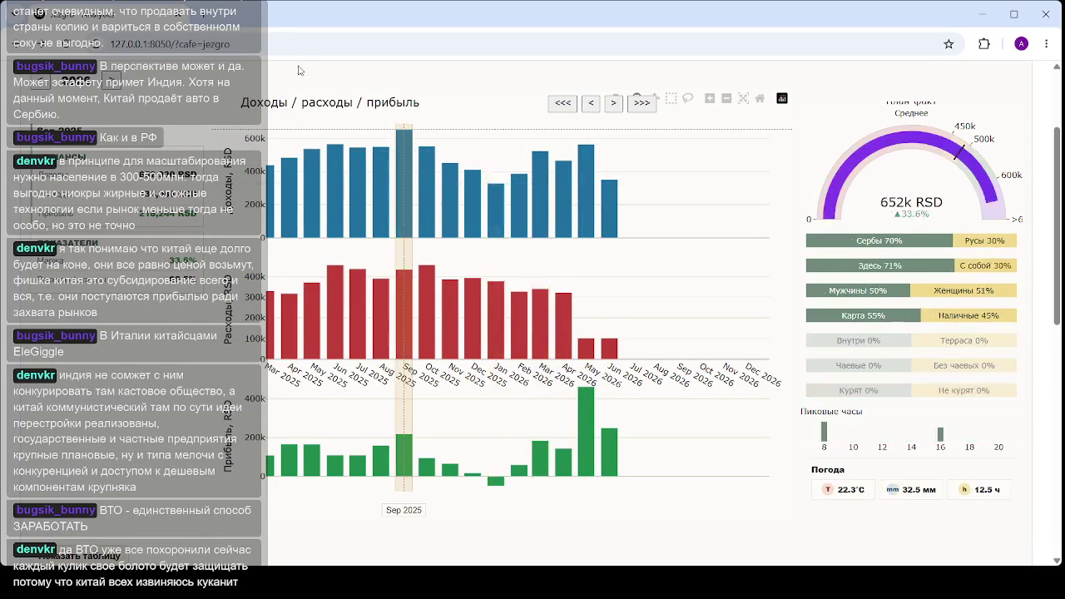
Reload the Jezgro cafe dashboard page so its panels fetch data again
{"action": "key", "text": "Return"}
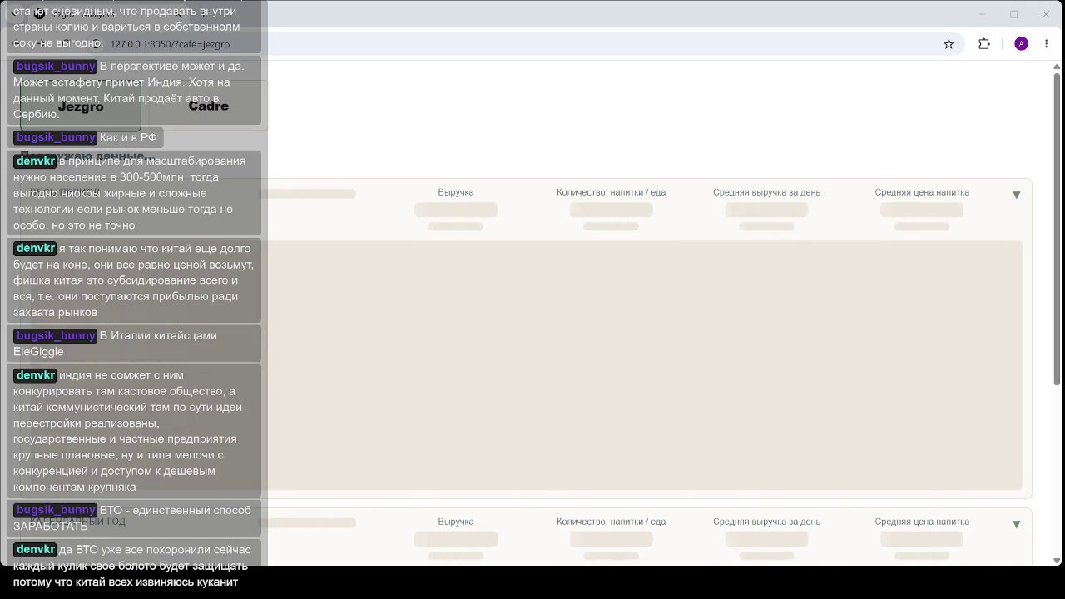
Reload 127.0.0.1:8050/?cafe=jezgro so the monthly income, expense and profit charts appear
{"action": "left_click", "coordinate": [318, 47]}
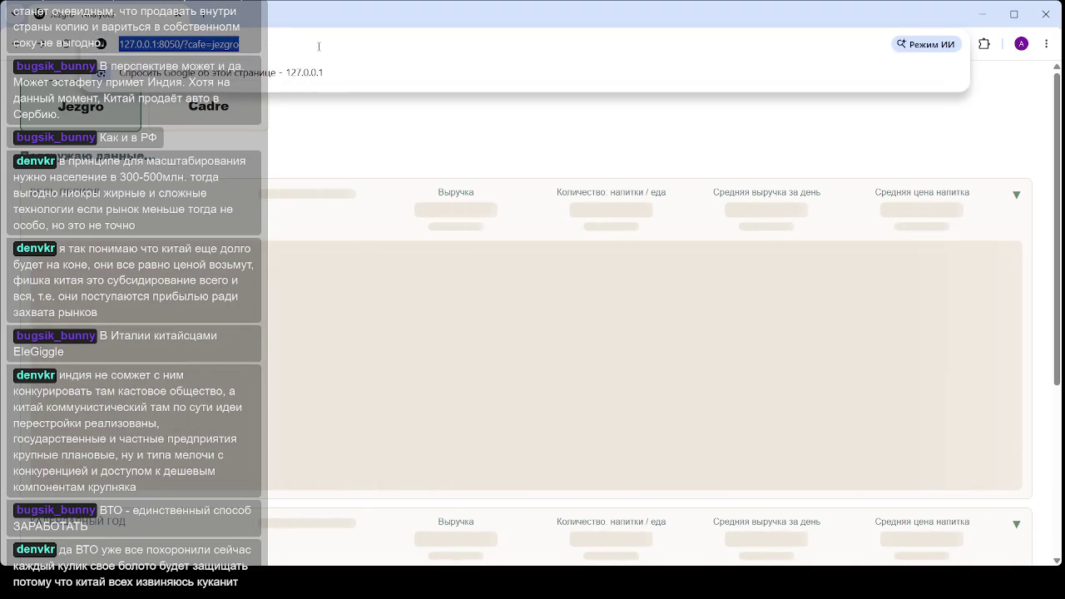
{"action": "key", "text": "Return"}
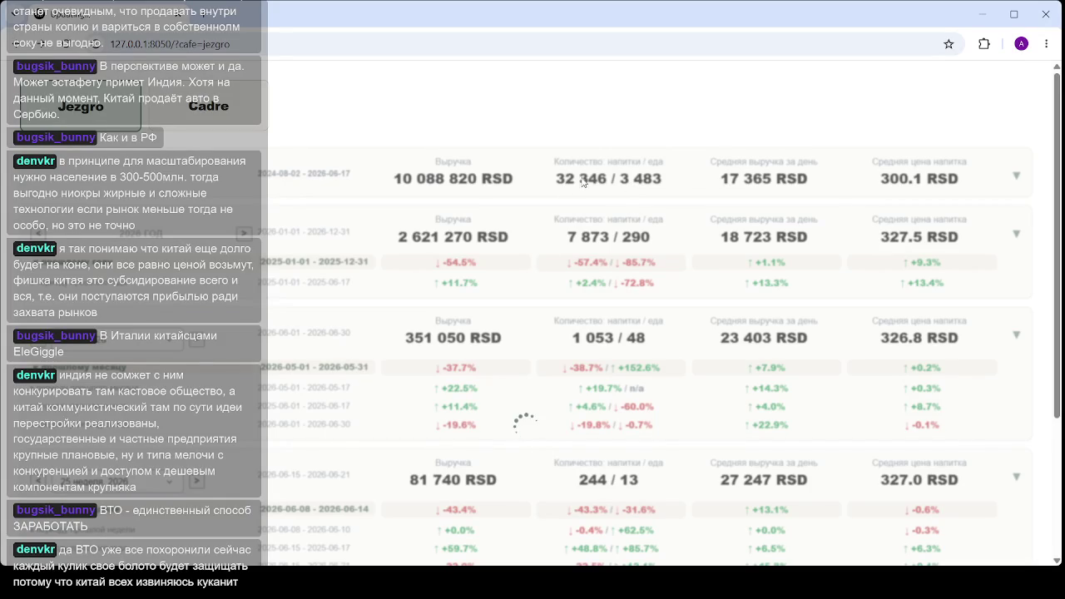
{"action": "scroll", "coordinate": [607, 178], "scroll_direction": "down", "scroll_amount": 3}
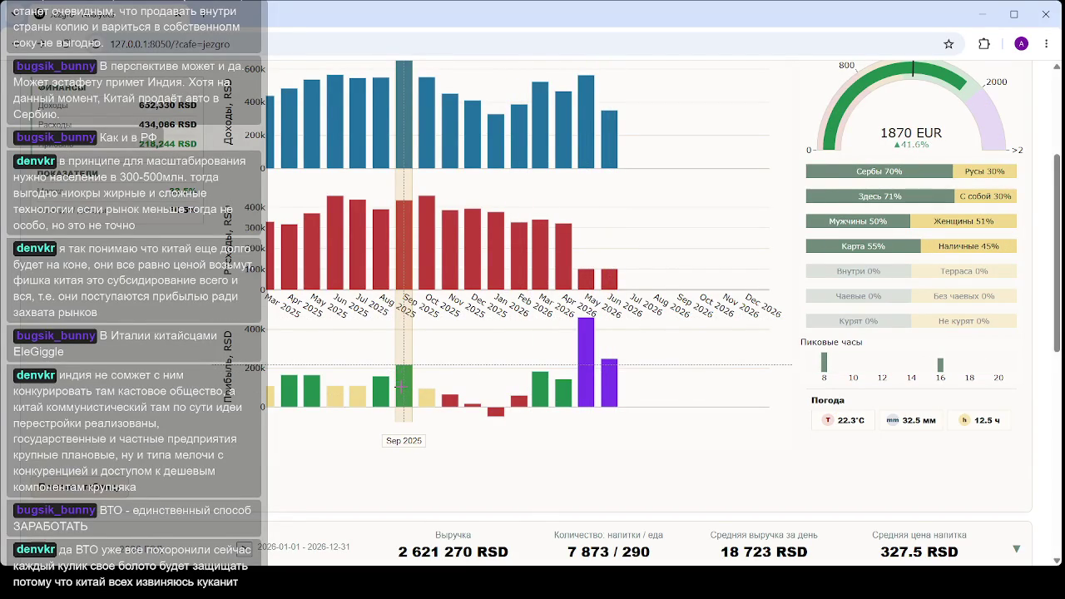
{"action": "scroll", "coordinate": [400, 386], "scroll_direction": "up", "scroll_amount": 1}
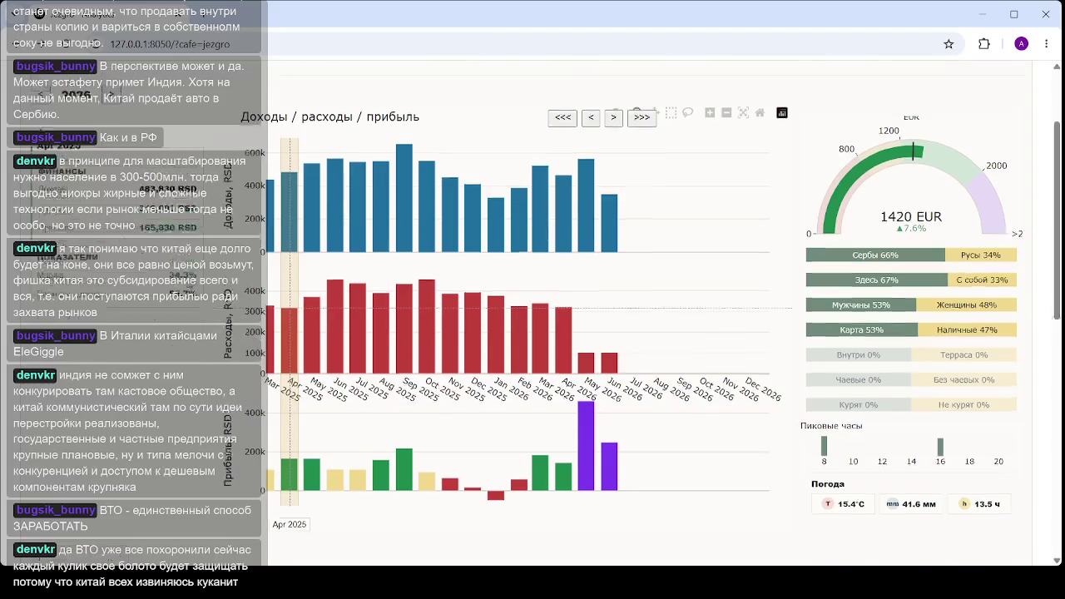
{"action": "scroll", "coordinate": [594, 298], "scroll_direction": "down", "scroll_amount": 10}
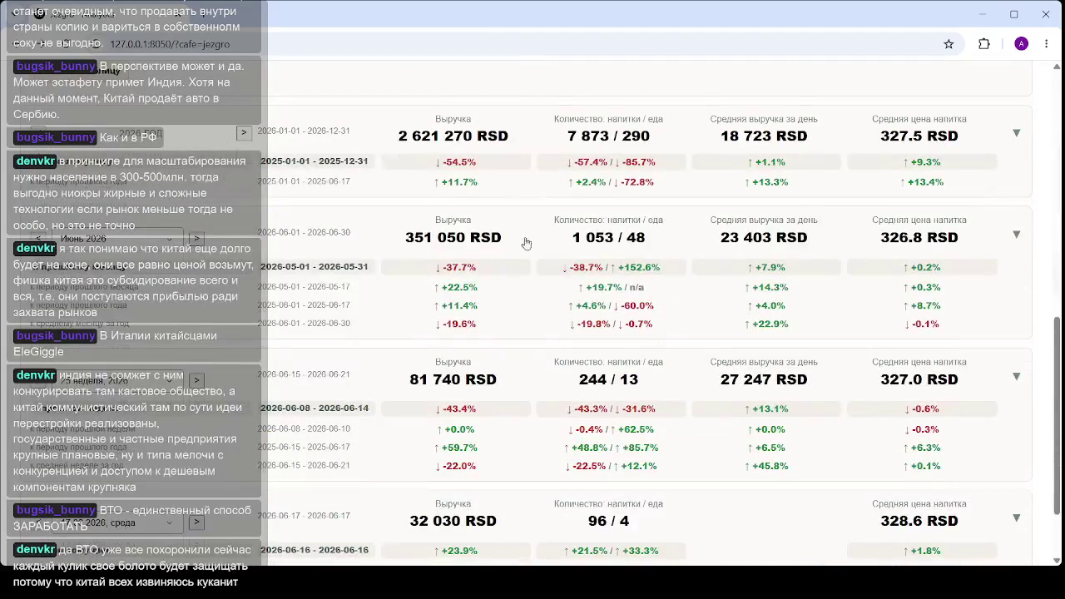
{"action": "scroll", "coordinate": [594, 298], "scroll_direction": "up", "scroll_amount": 5}
{"action": "scroll", "coordinate": [378, 294], "scroll_direction": "down", "scroll_amount": 3}
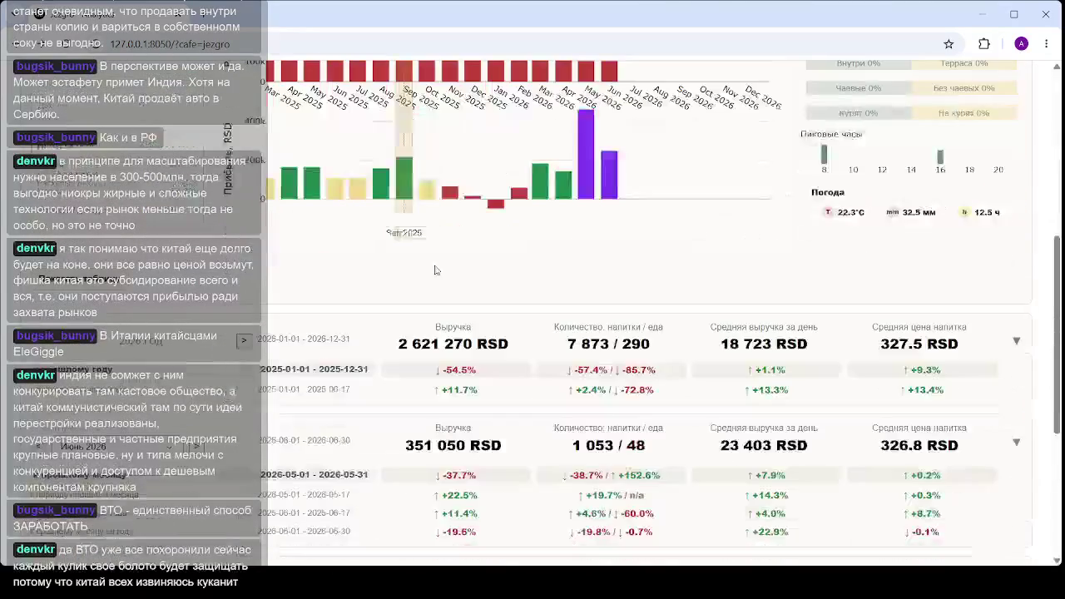
{"action": "scroll", "coordinate": [455, 264], "scroll_direction": "up", "scroll_amount": 4}
{"action": "scroll", "coordinate": [455, 264], "scroll_direction": "up", "scroll_amount": 2}
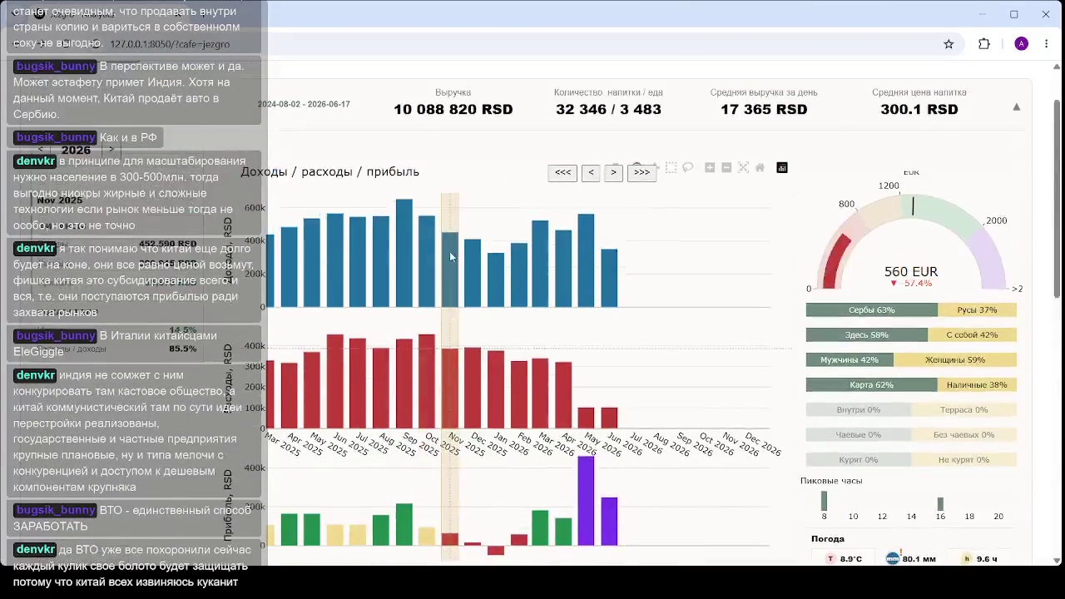
Show the Jan 2026 and Apr 2025 monthly figures from the revenue chart
{"action": "left_click", "coordinate": [496, 252]}
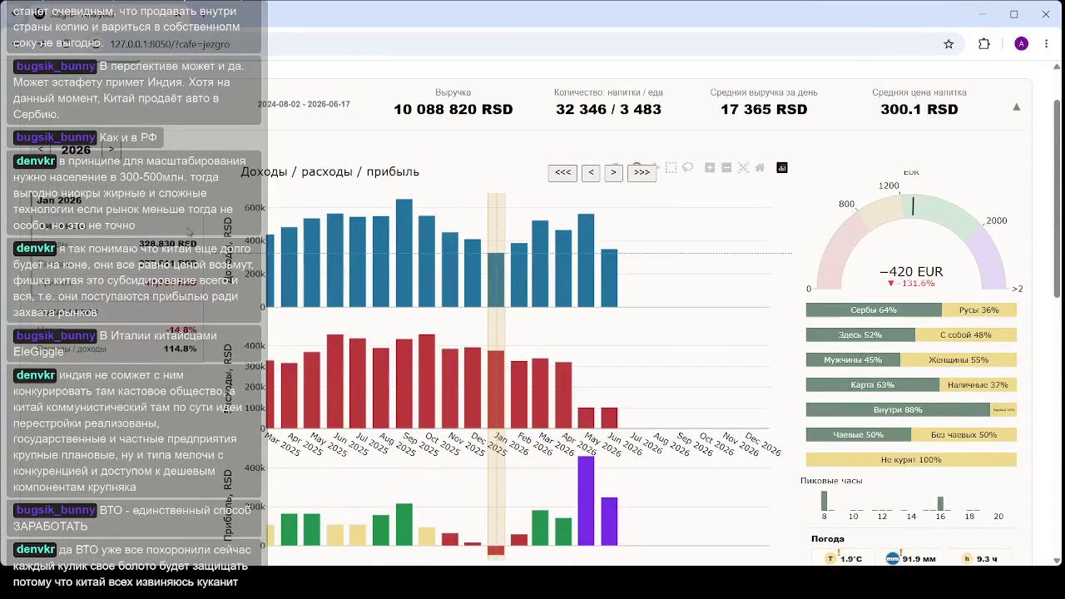
{"action": "left_click", "coordinate": [287, 287]}
{"action": "scroll", "coordinate": [278, 304], "scroll_direction": "down", "scroll_amount": 4}
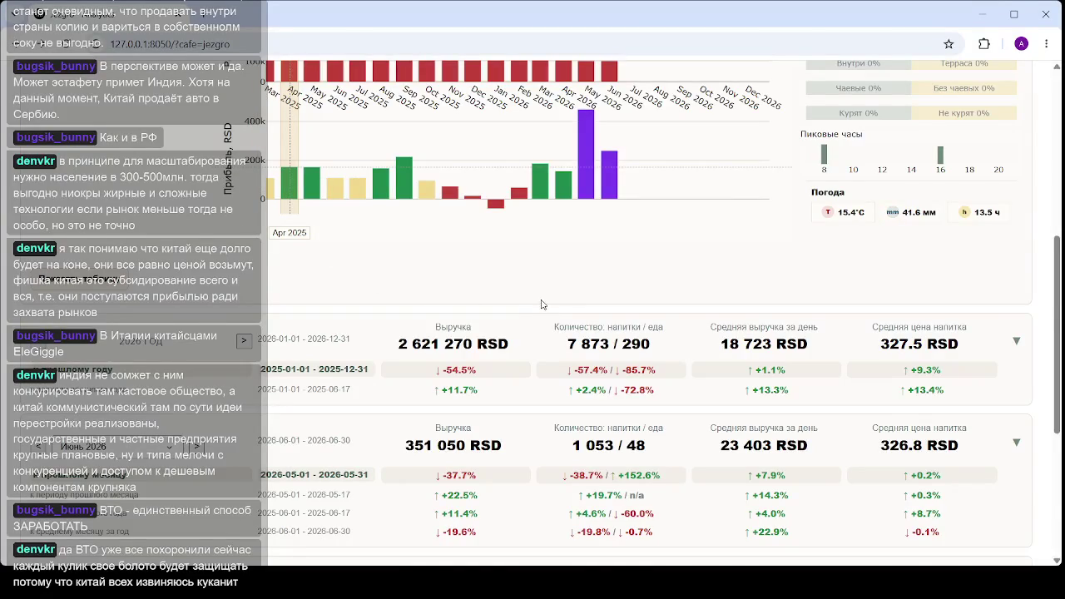
{"action": "scroll", "coordinate": [540, 305], "scroll_direction": "down", "scroll_amount": 4}
{"action": "scroll", "coordinate": [571, 304], "scroll_direction": "up", "scroll_amount": 4}
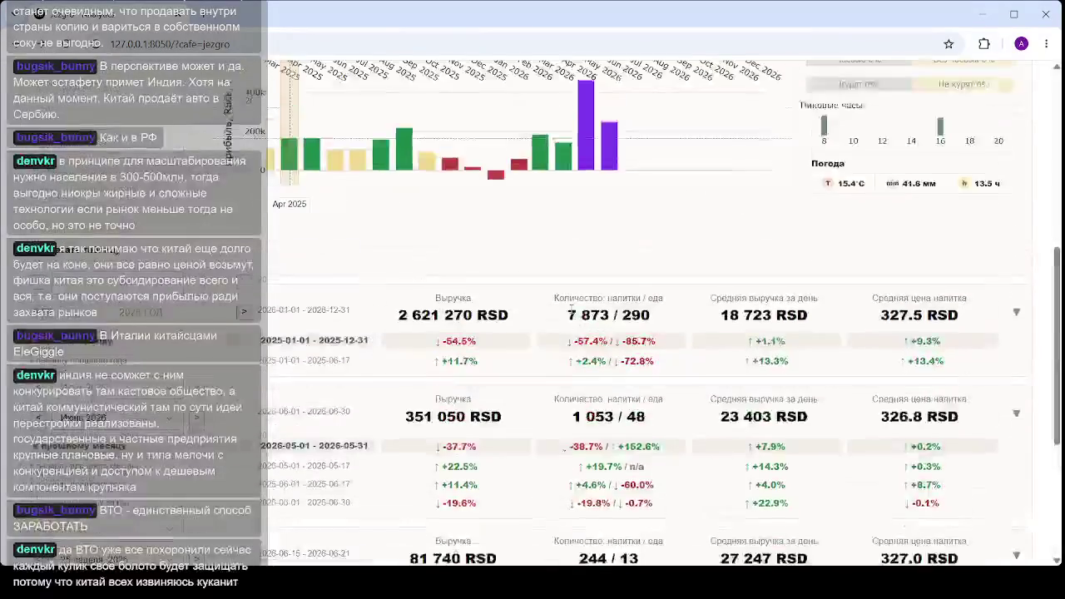
{"action": "scroll", "coordinate": [570, 312], "scroll_direction": "up", "scroll_amount": 5}
Expand the 2026 yearly card to list the 2024–2026 revenue totals
{"action": "left_click", "coordinate": [568, 316]}
{"action": "scroll", "coordinate": [499, 333], "scroll_direction": "down", "scroll_amount": 5}
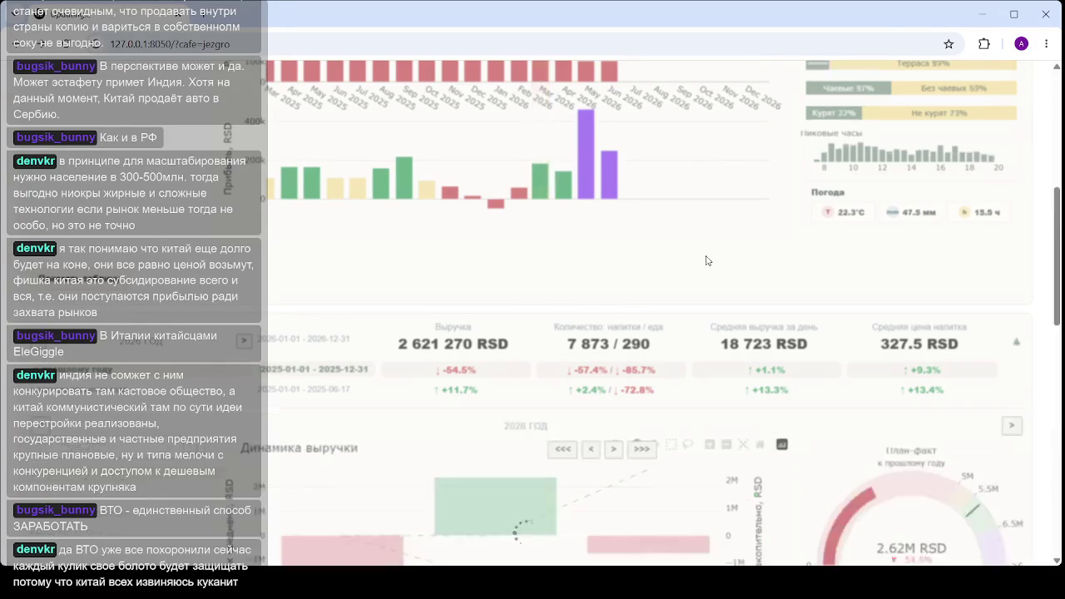
{"action": "scroll", "coordinate": [79, 364], "scroll_direction": "down", "scroll_amount": 5}
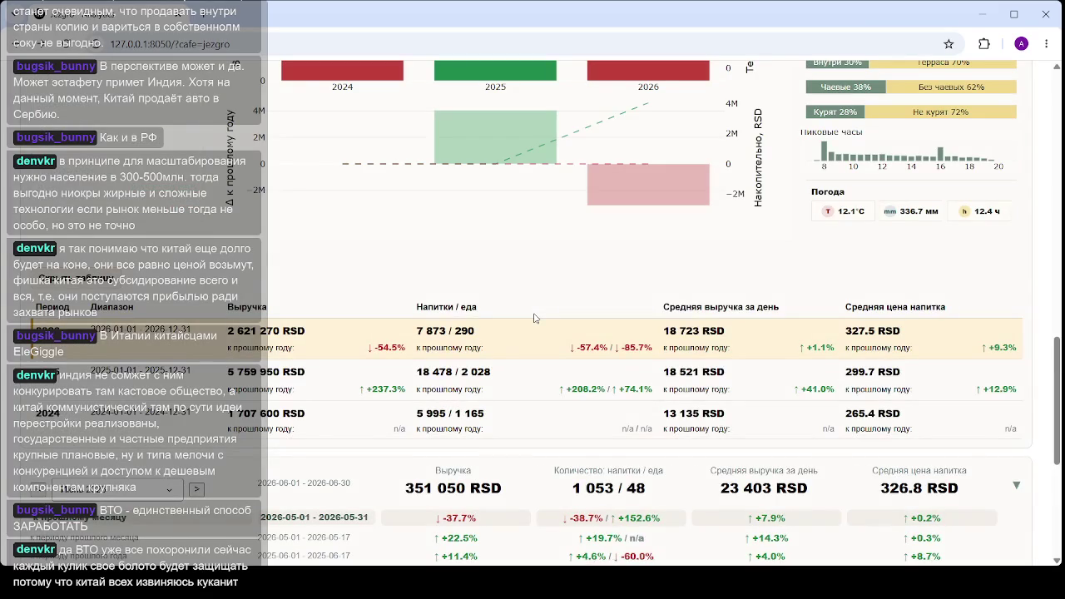
{"action": "scroll", "coordinate": [536, 321], "scroll_direction": "down", "scroll_amount": 2}
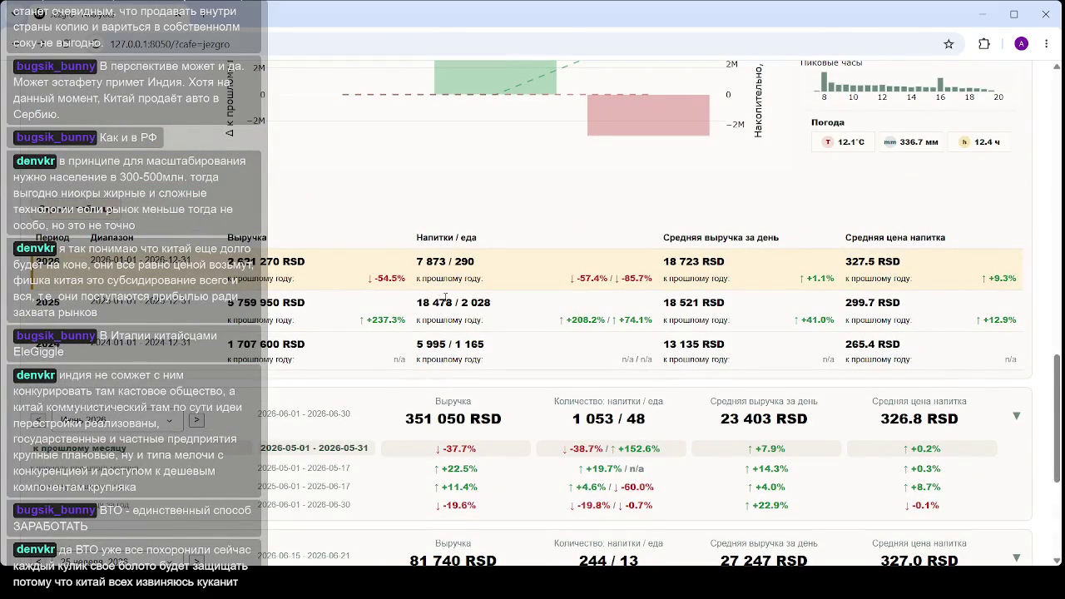
{"action": "scroll", "coordinate": [445, 297], "scroll_direction": "up", "scroll_amount": 1}
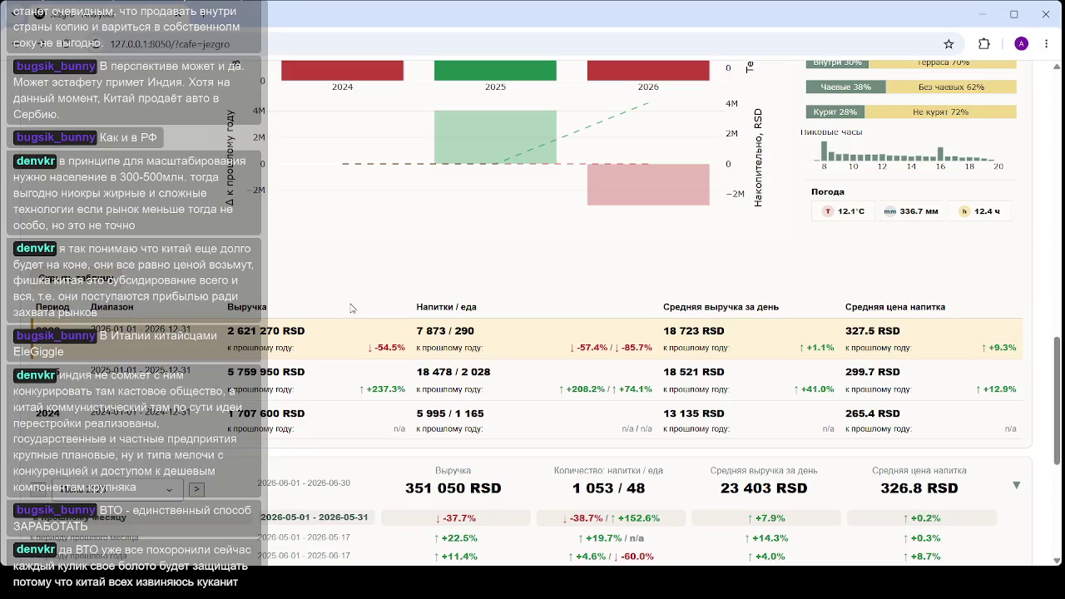
{"action": "scroll", "coordinate": [350, 309], "scroll_direction": "up", "scroll_amount": 5}
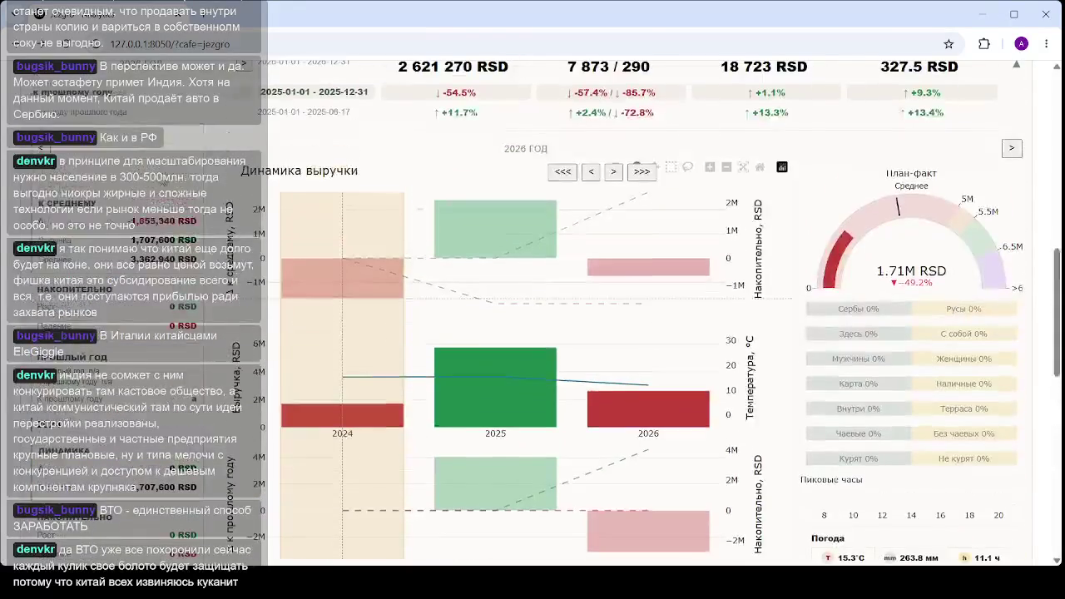
{"action": "scroll", "coordinate": [135, 369], "scroll_direction": "down", "scroll_amount": 4}
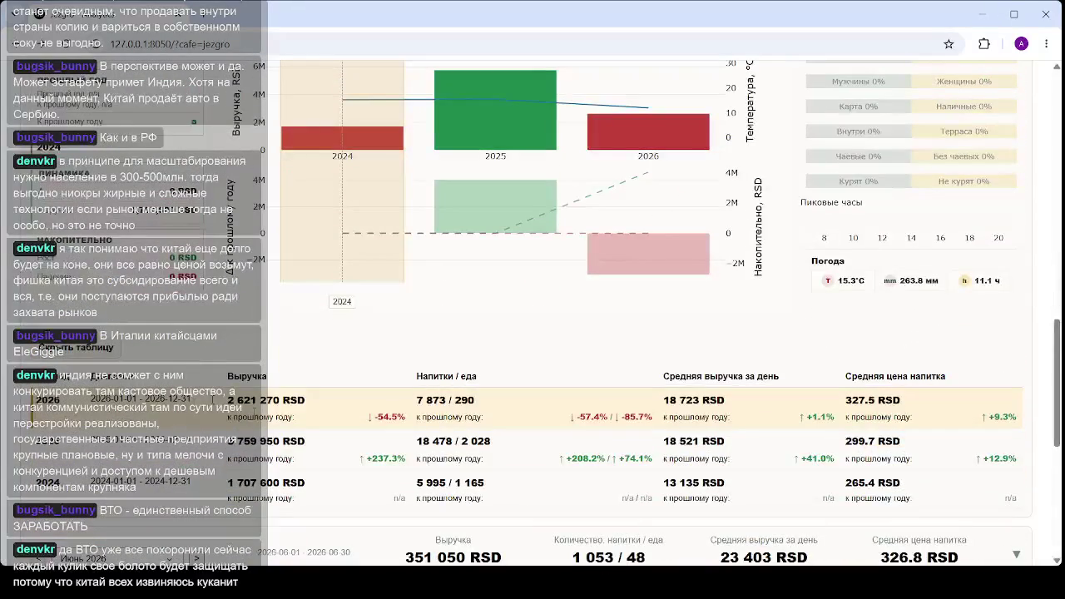
{"action": "scroll", "coordinate": [134, 370], "scroll_direction": "down", "scroll_amount": 4}
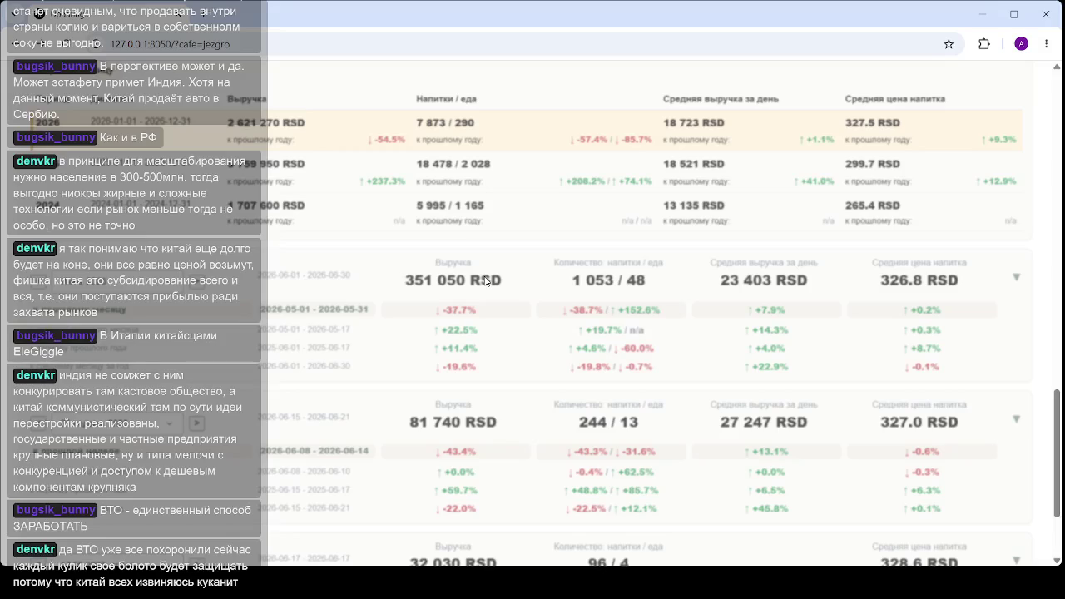
Expand the 2026-06-01 – 2026-06-30 card to reveal its revenue charts, gauge and breakdowns
{"action": "left_click", "coordinate": [378, 307]}
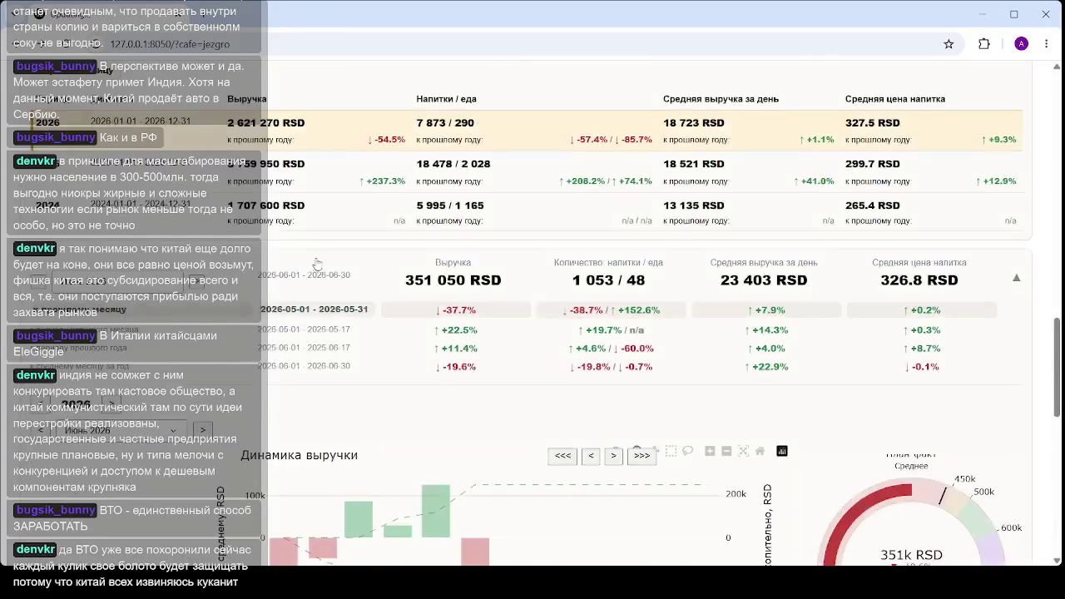
{"action": "scroll", "coordinate": [316, 263], "scroll_direction": "down", "scroll_amount": 3}
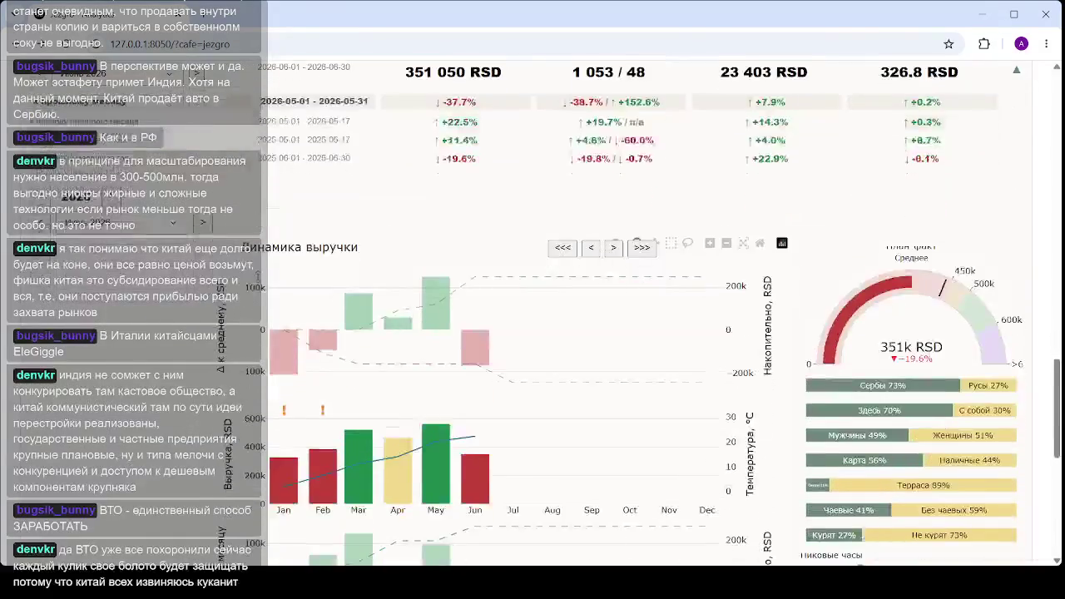
{"action": "scroll", "coordinate": [536, 337], "scroll_direction": "down", "scroll_amount": 3}
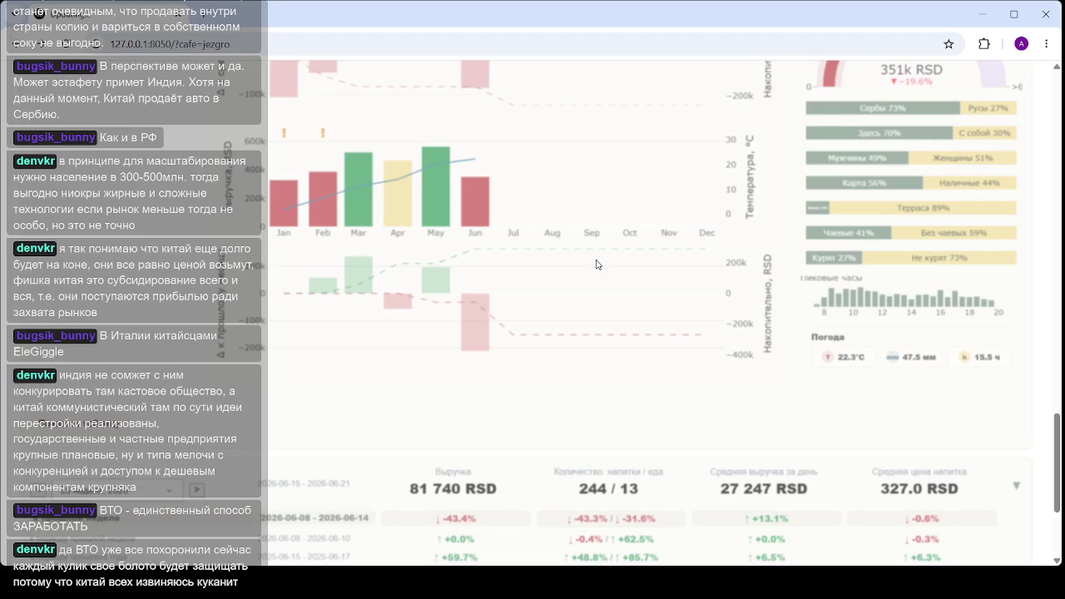
{"action": "left_click", "coordinate": [469, 270]}
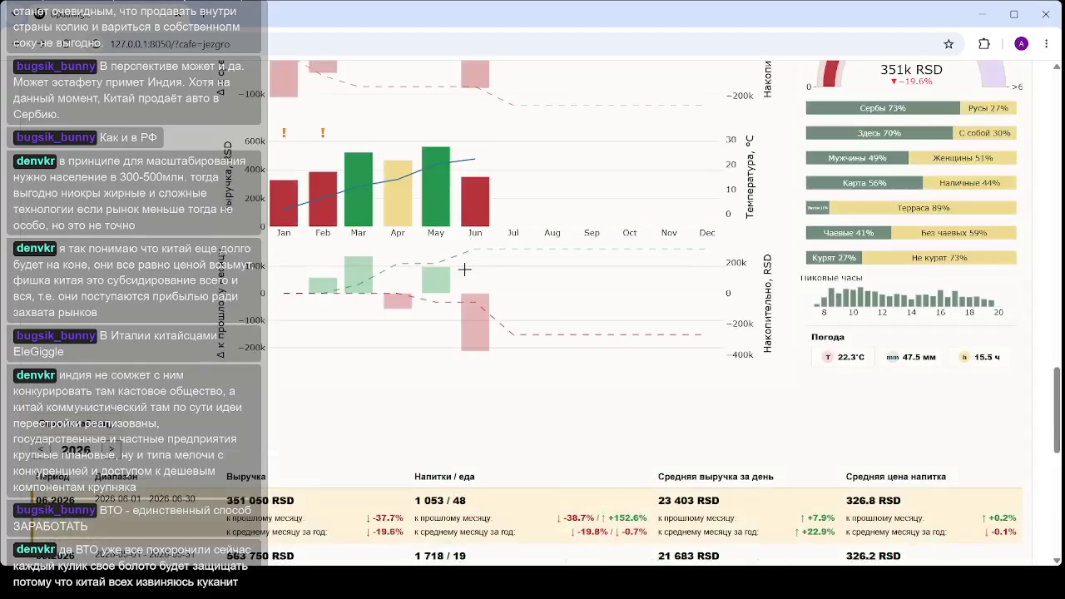
{"action": "scroll", "coordinate": [463, 269], "scroll_direction": "down", "scroll_amount": 2}
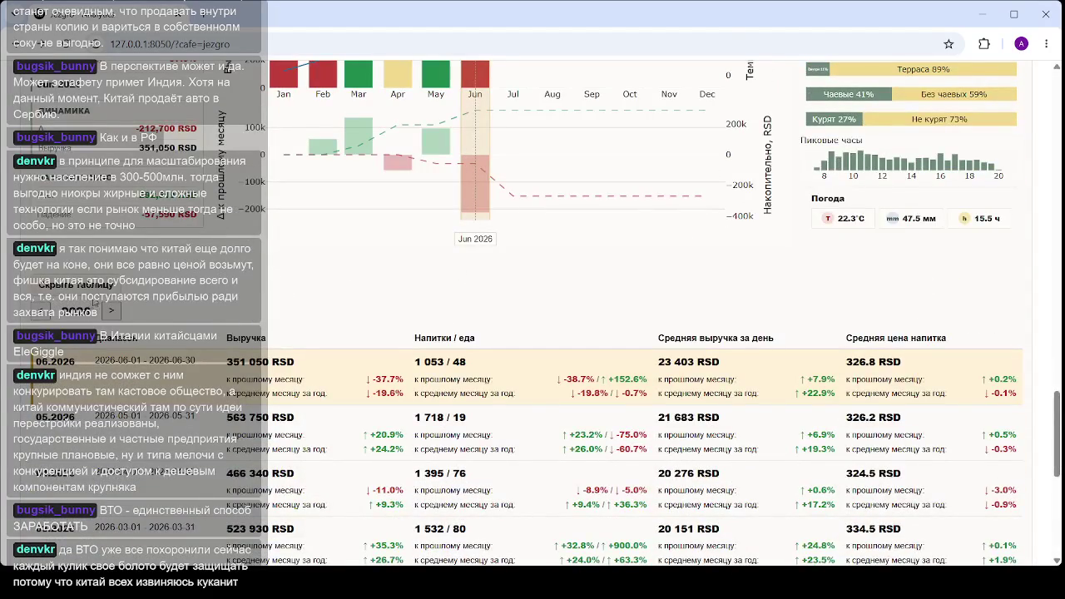
{"action": "scroll", "coordinate": [487, 232], "scroll_direction": "down", "scroll_amount": 2}
{"action": "left_click", "coordinate": [487, 232]}
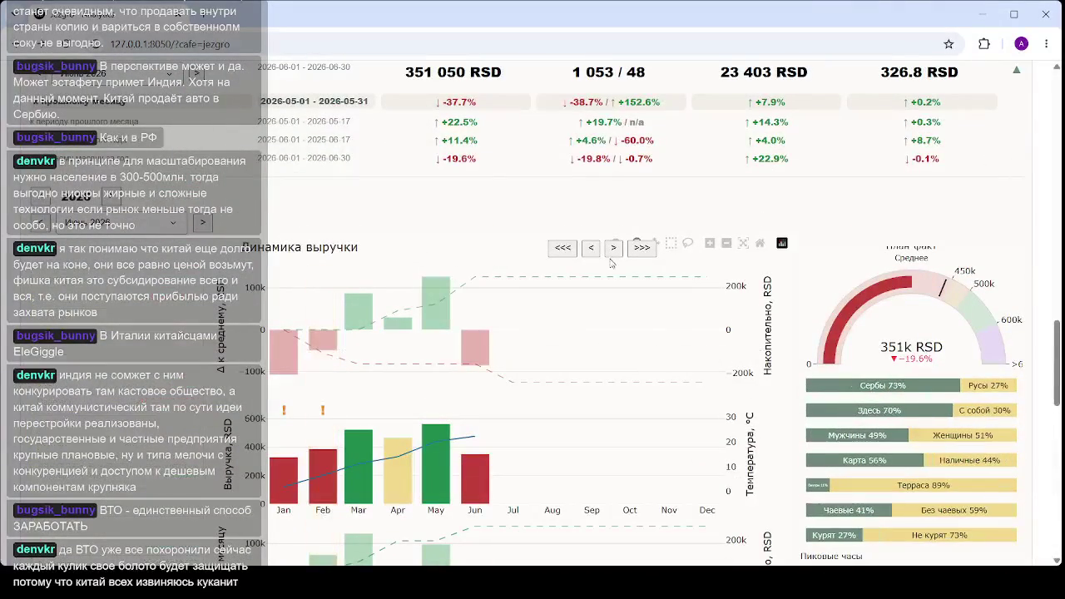
{"action": "scroll", "coordinate": [562, 247], "scroll_direction": "down", "scroll_amount": 7}
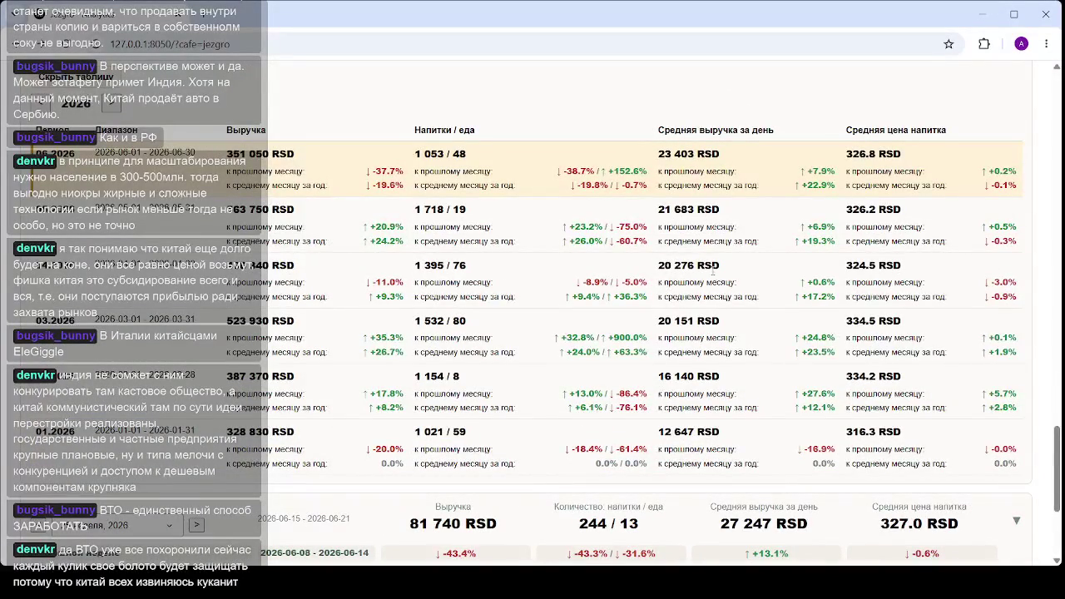
{"action": "scroll", "coordinate": [712, 270], "scroll_direction": "up", "scroll_amount": 15}
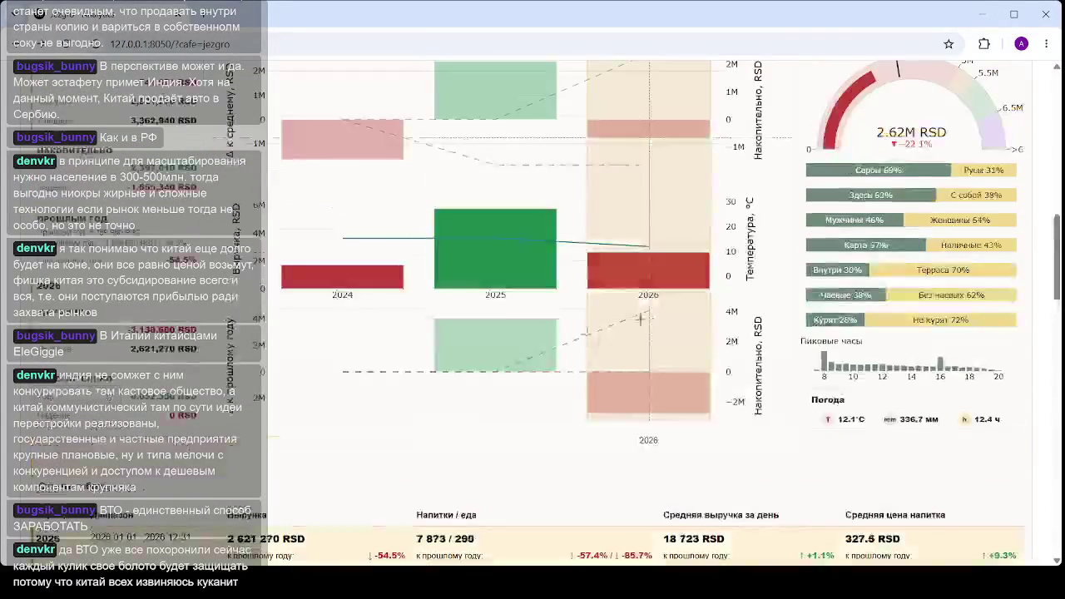
{"action": "scroll", "coordinate": [639, 318], "scroll_direction": "down", "scroll_amount": 15}
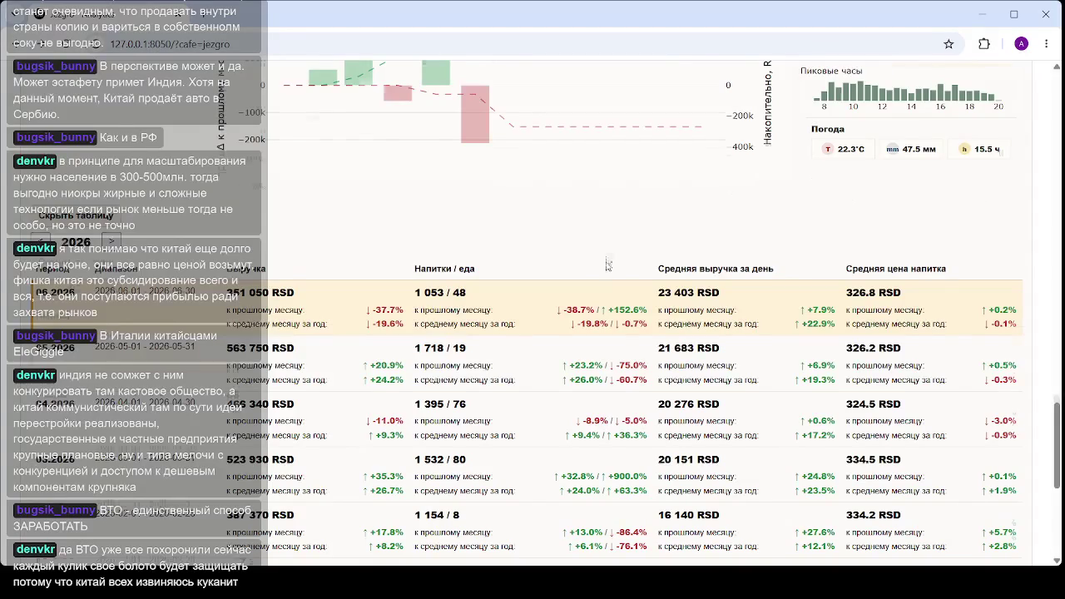
{"action": "scroll", "coordinate": [616, 249], "scroll_direction": "up", "scroll_amount": 5}
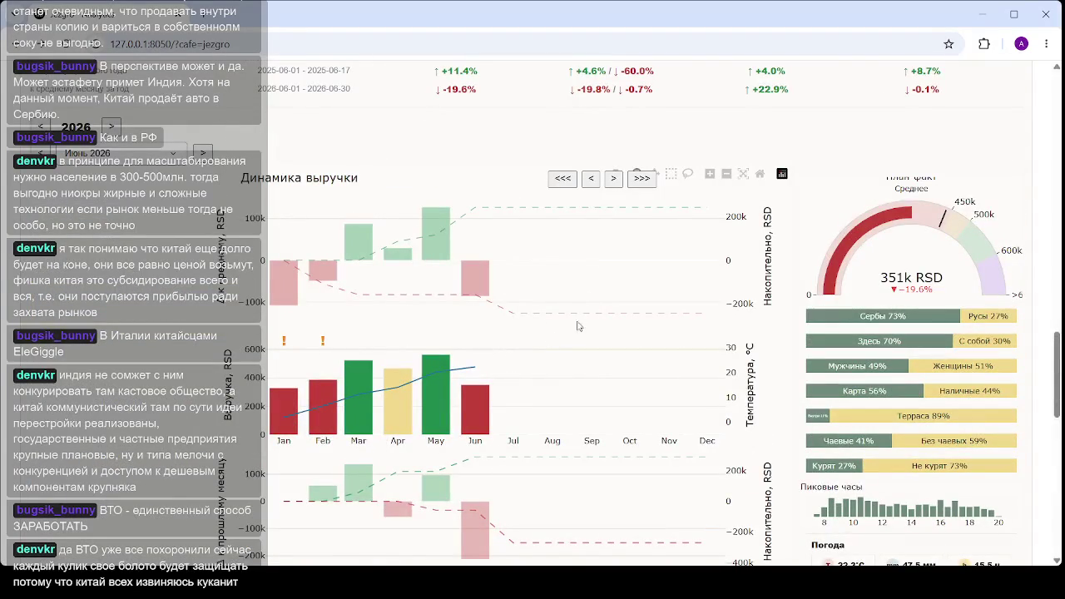
Show March, February and January figures on the gauge via the Динамика выручки bars
{"action": "scroll", "coordinate": [581, 303], "scroll_direction": "up", "scroll_amount": 2}
{"action": "scroll", "coordinate": [582, 304], "scroll_direction": "down", "scroll_amount": 5}
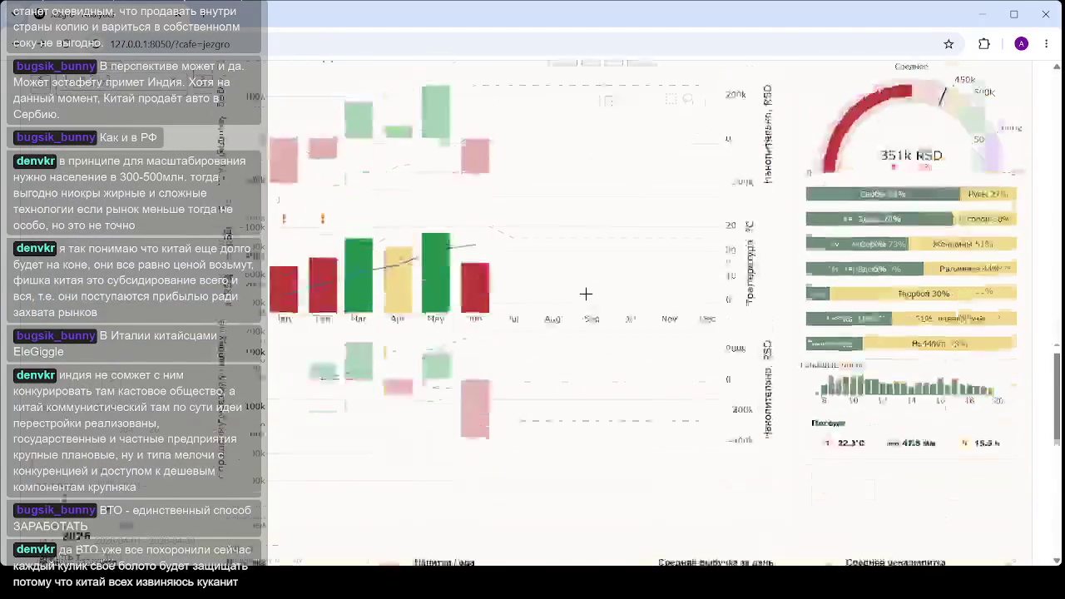
{"action": "scroll", "coordinate": [540, 250], "scroll_direction": "up", "scroll_amount": 2}
{"action": "scroll", "coordinate": [539, 249], "scroll_direction": "up", "scroll_amount": 1}
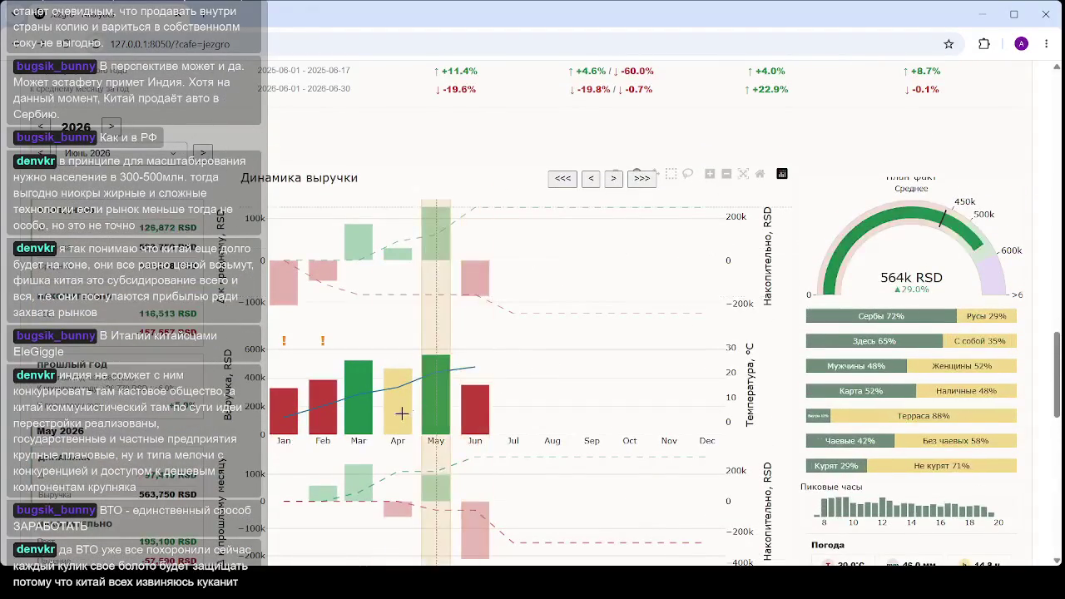
{"action": "left_click", "coordinate": [362, 399]}
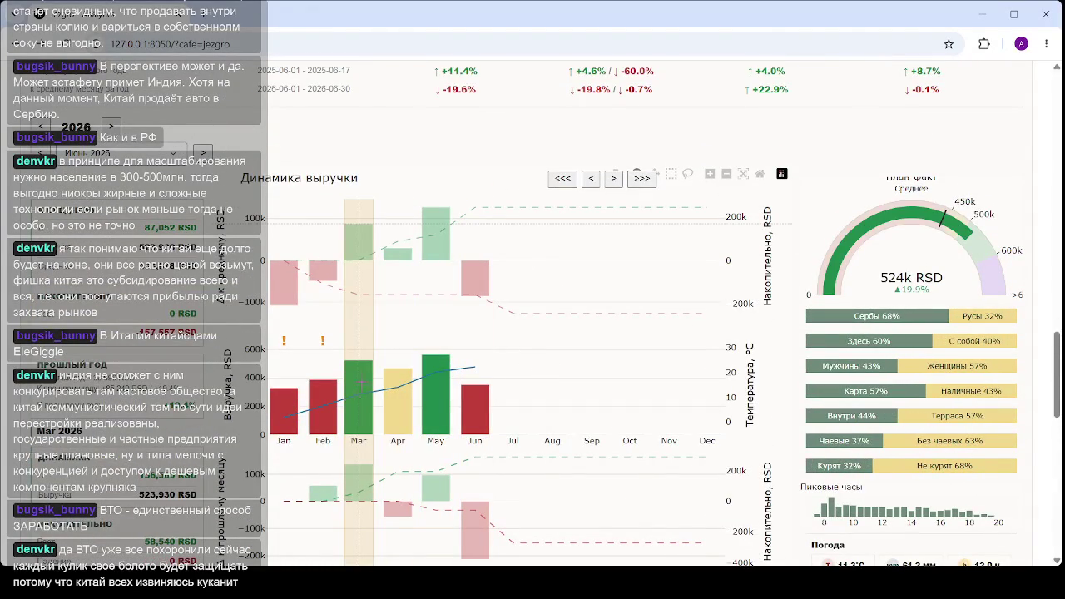
{"action": "left_click", "coordinate": [318, 402]}
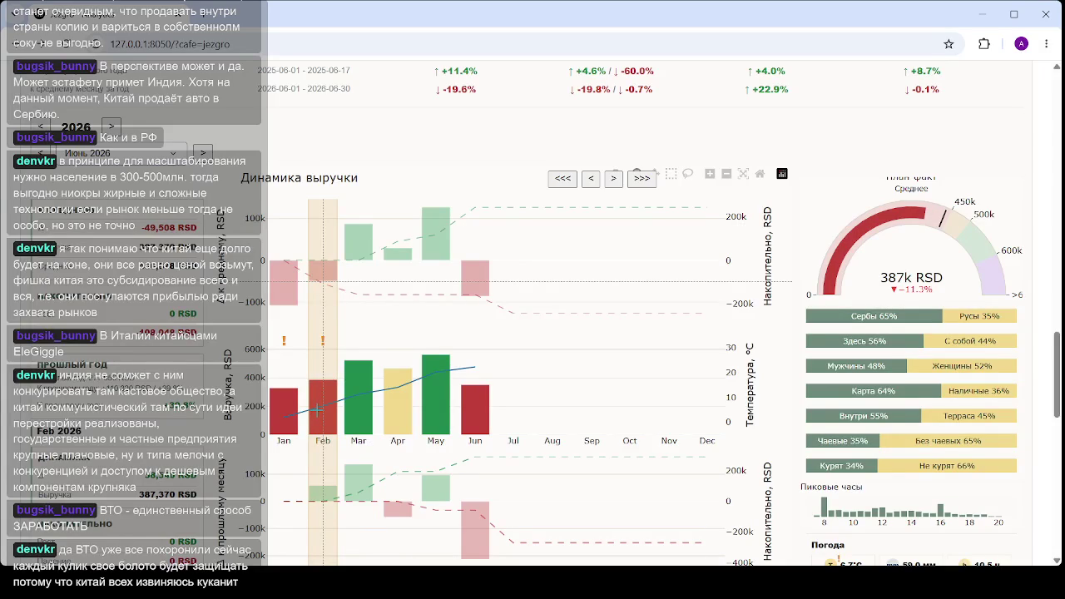
{"action": "left_click", "coordinate": [284, 407]}
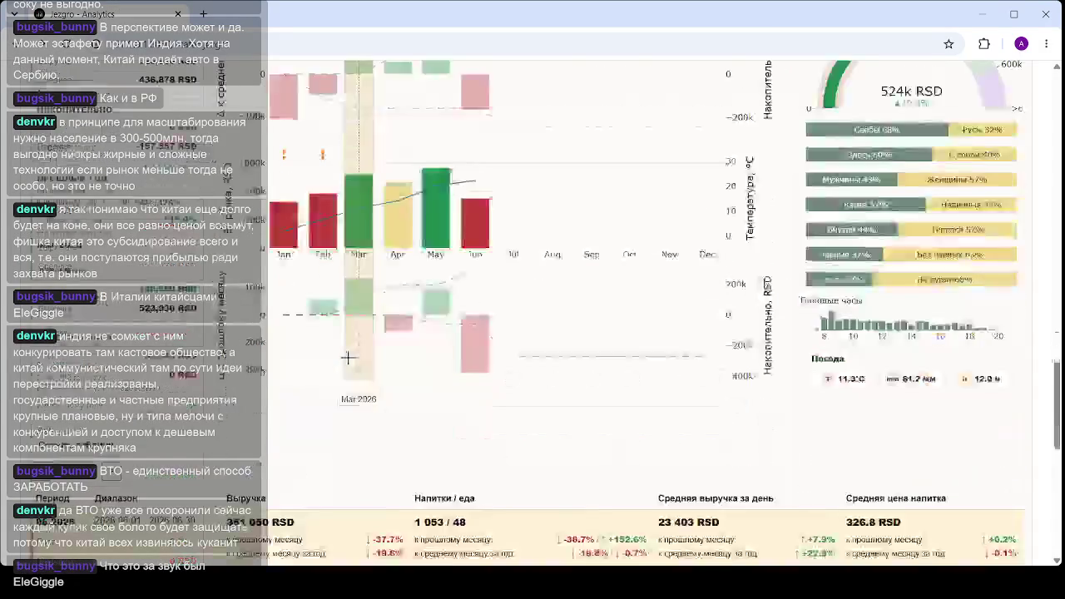
{"action": "scroll", "coordinate": [348, 358], "scroll_direction": "down", "scroll_amount": 10}
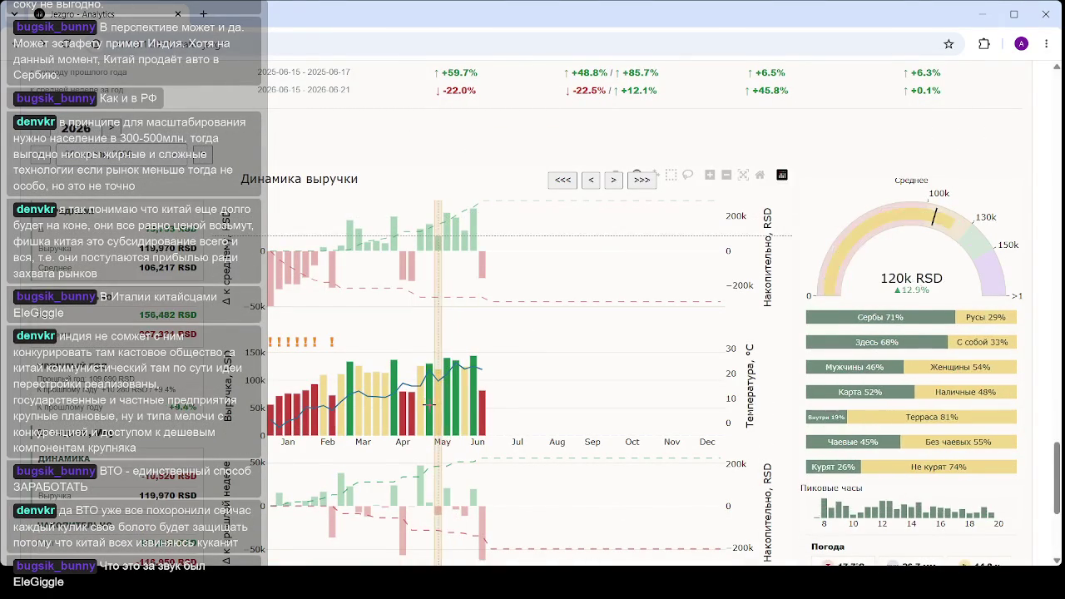
Select week 7 (Feb) in the weekly revenue chart, then clear that selection
{"action": "scroll", "coordinate": [403, 391], "scroll_direction": "down", "scroll_amount": 1}
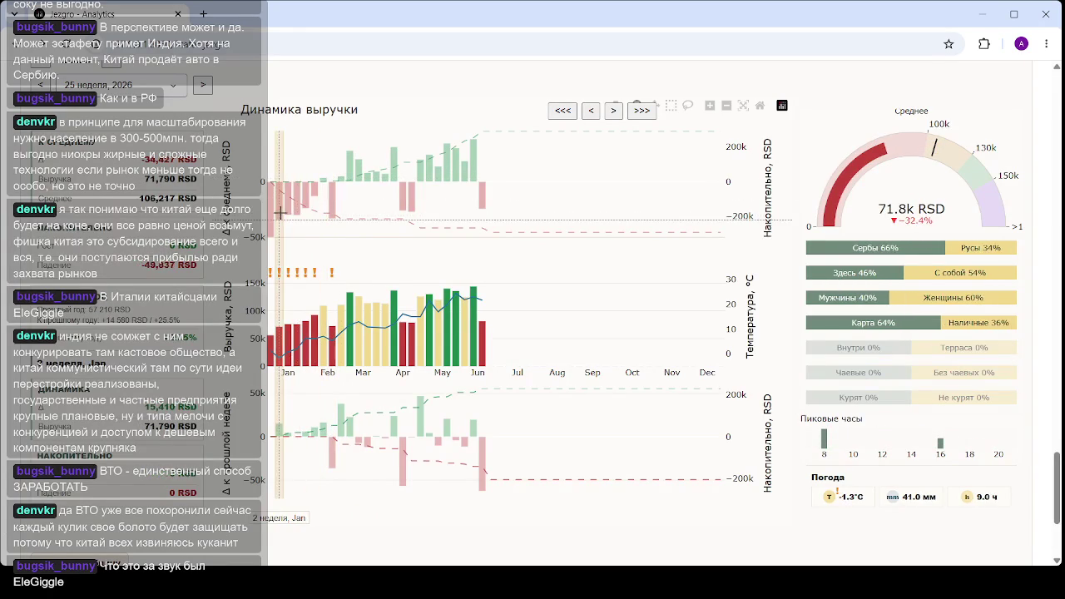
{"action": "left_click", "coordinate": [324, 208]}
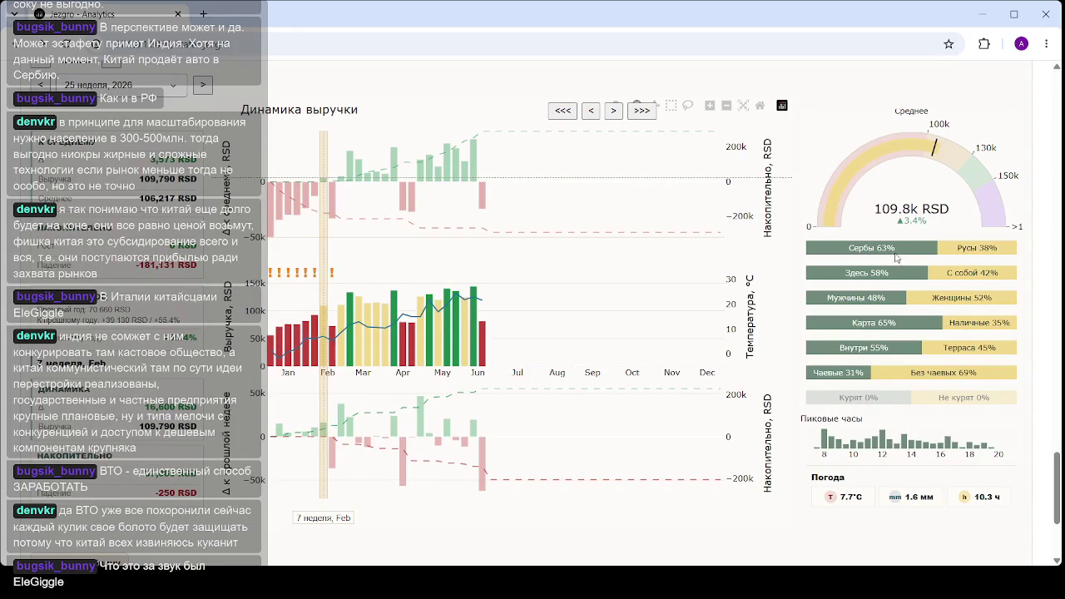
{"action": "left_click", "coordinate": [544, 199]}
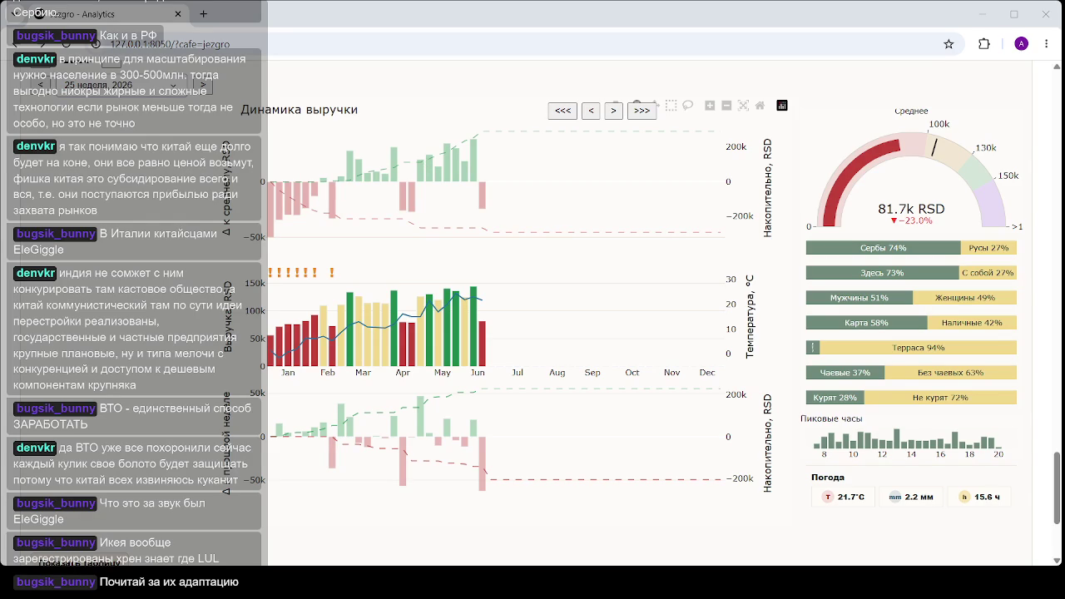
{"action": "mouse_move", "coordinate": [456, 148]}
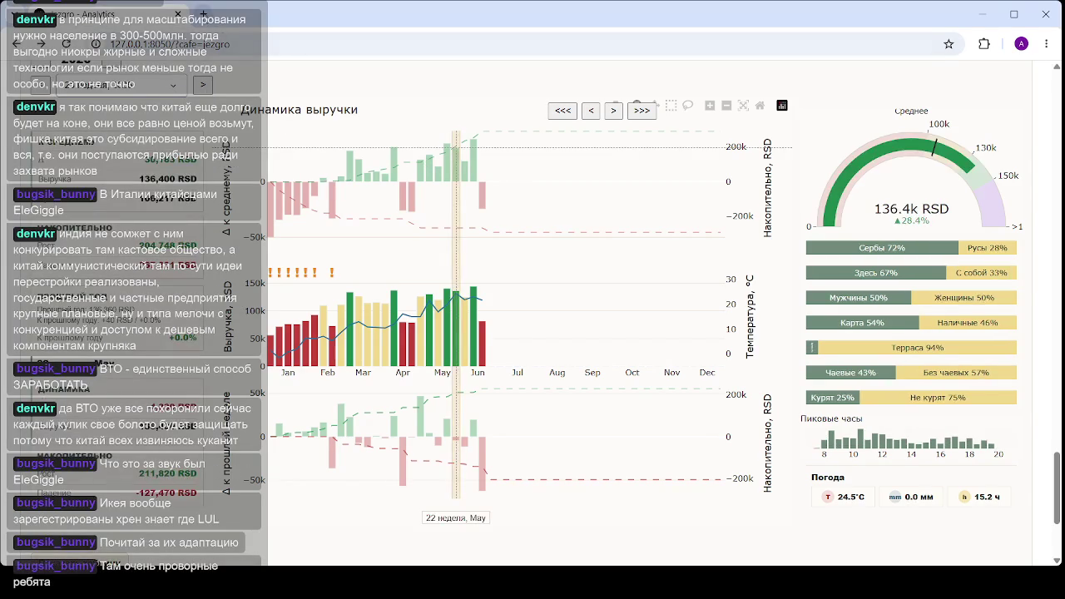
Search Google for 'ikea serbia doo' in a new tab
{"action": "key", "text": "ctrl+t"}
{"action": "type", "text": "ikea ser"}
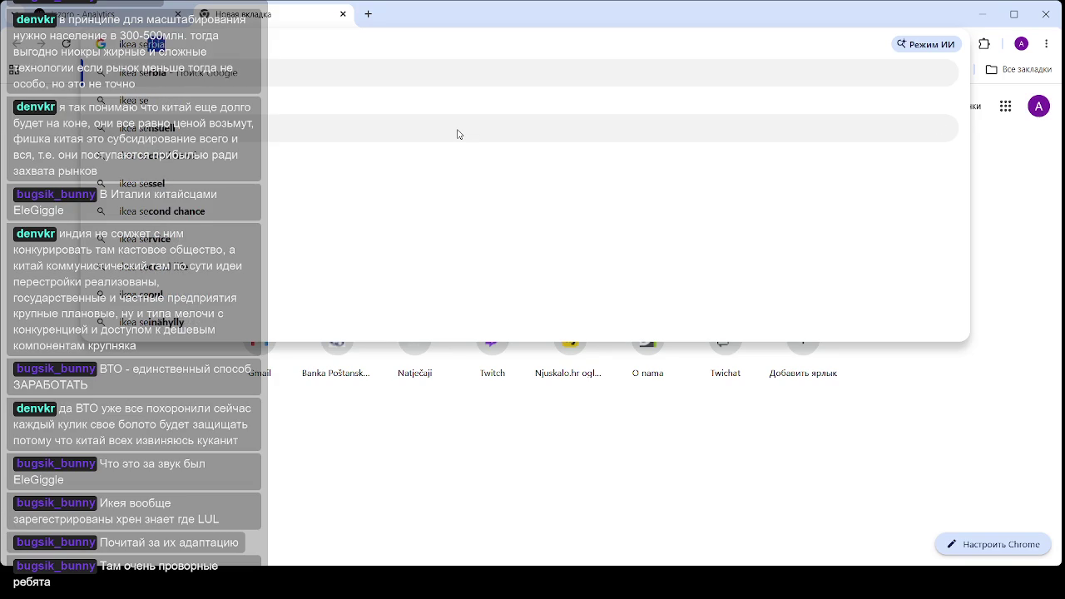
{"action": "type", "text": "bi"}
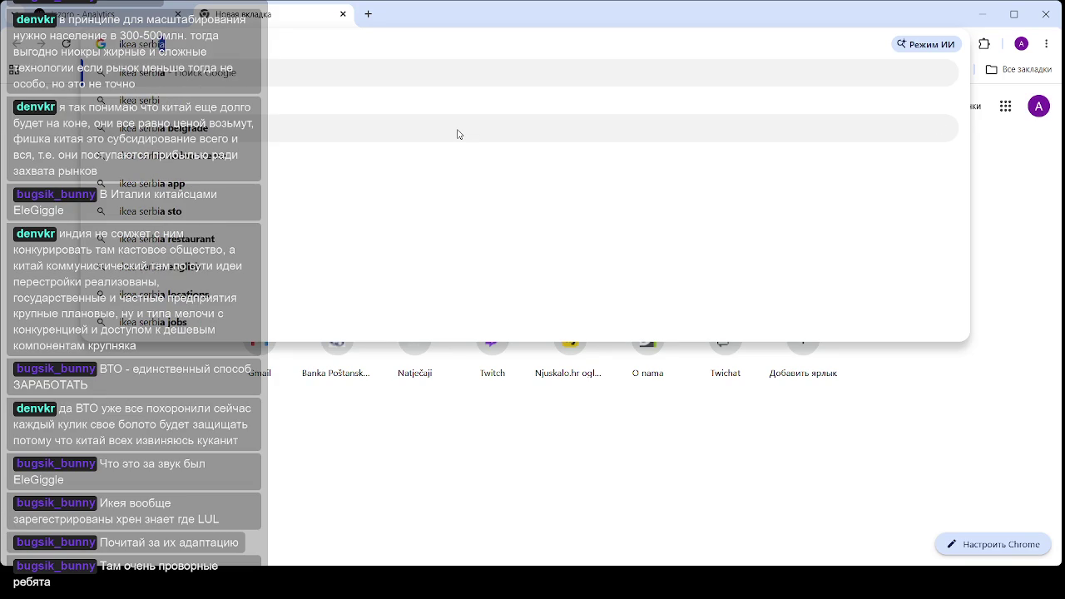
{"action": "type", "text": "a doo"}
{"action": "key", "text": "Return"}
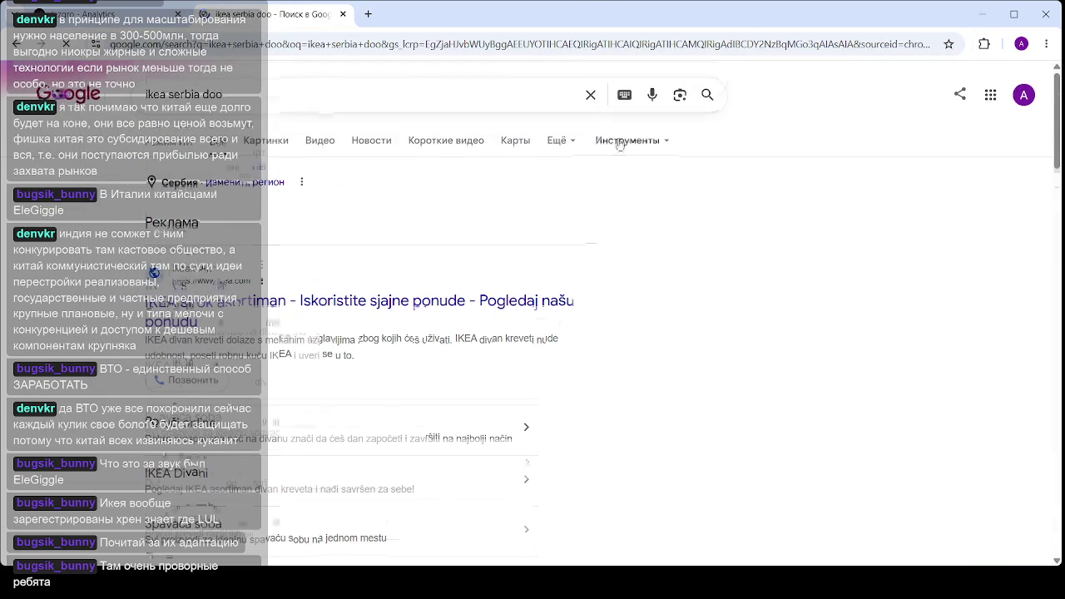
{"action": "scroll", "coordinate": [323, 307], "scroll_direction": "down", "scroll_amount": 5}
Open IKEA SRBIJA DOO BEOGRAD on CompanyWall and review its 2022–2024 Rezime finansija table
{"action": "left_click", "coordinate": [271, 317]}
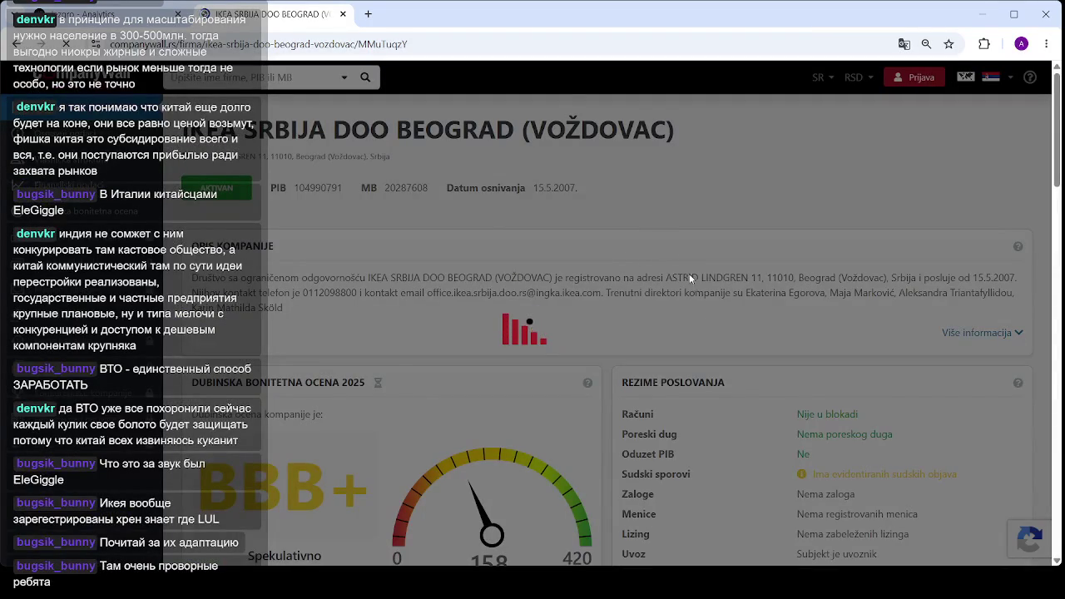
{"action": "scroll", "coordinate": [700, 265], "scroll_direction": "down", "scroll_amount": 4}
{"action": "scroll", "coordinate": [700, 264], "scroll_direction": "down", "scroll_amount": 5}
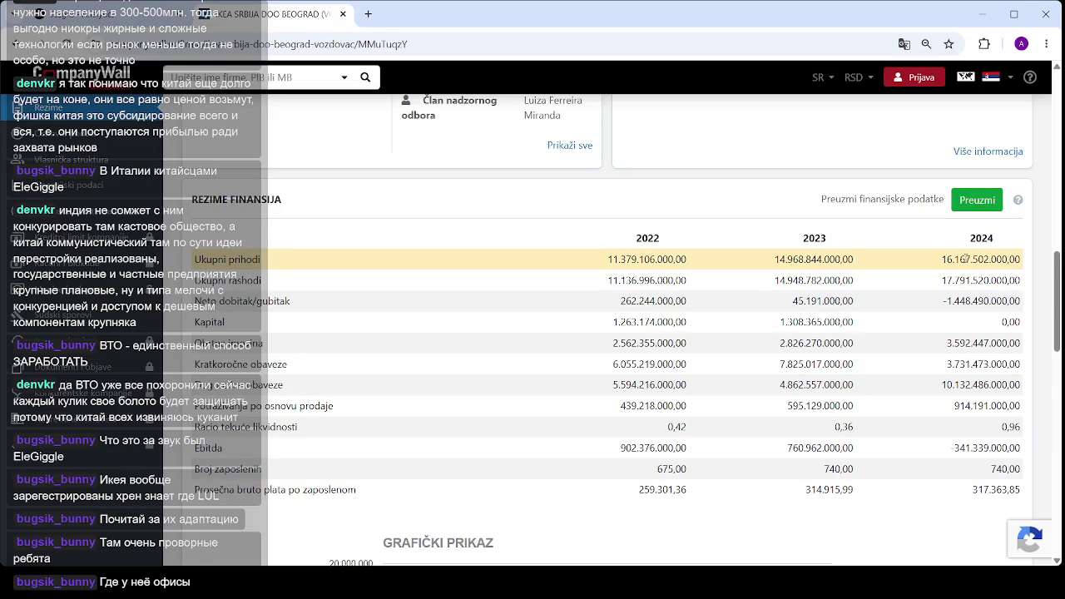
{"action": "scroll", "coordinate": [923, 268], "scroll_direction": "down", "scroll_amount": 3}
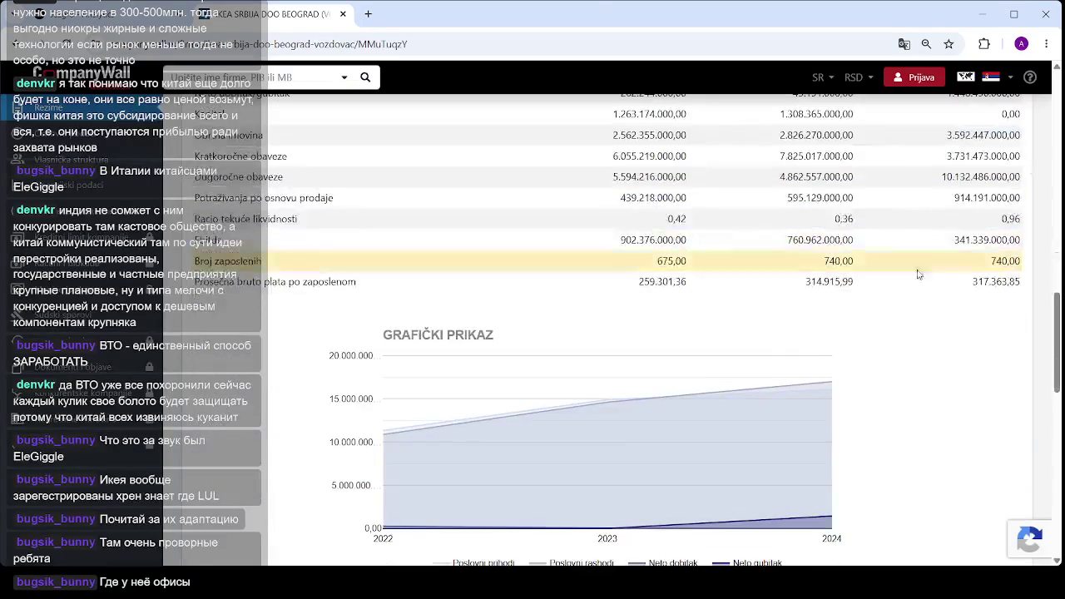
{"action": "scroll", "coordinate": [661, 435], "scroll_direction": "up", "scroll_amount": 5}
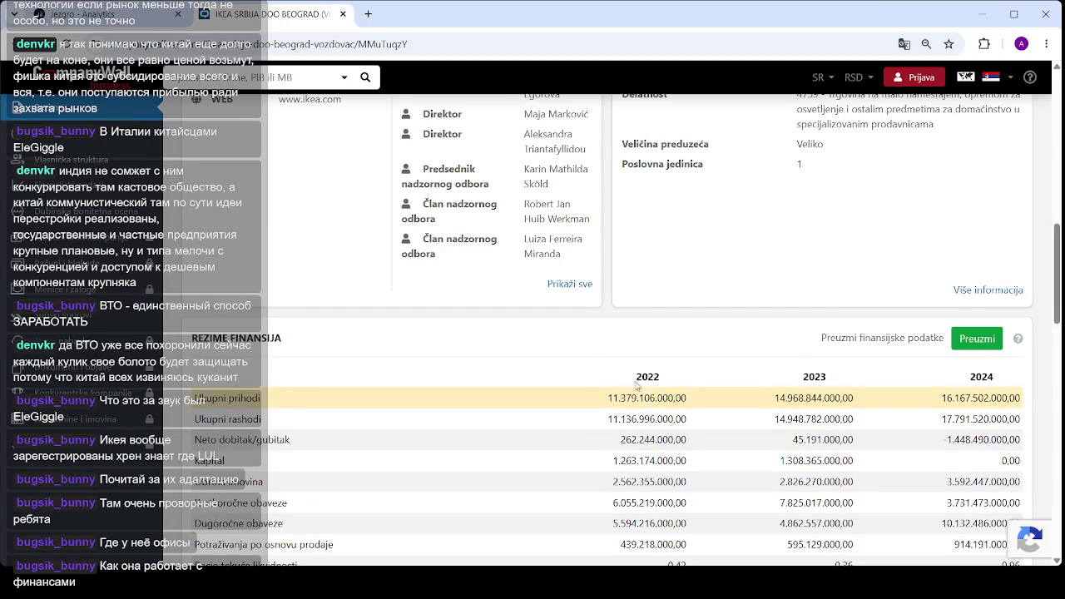
{"action": "scroll", "coordinate": [571, 378], "scroll_direction": "up", "scroll_amount": 3}
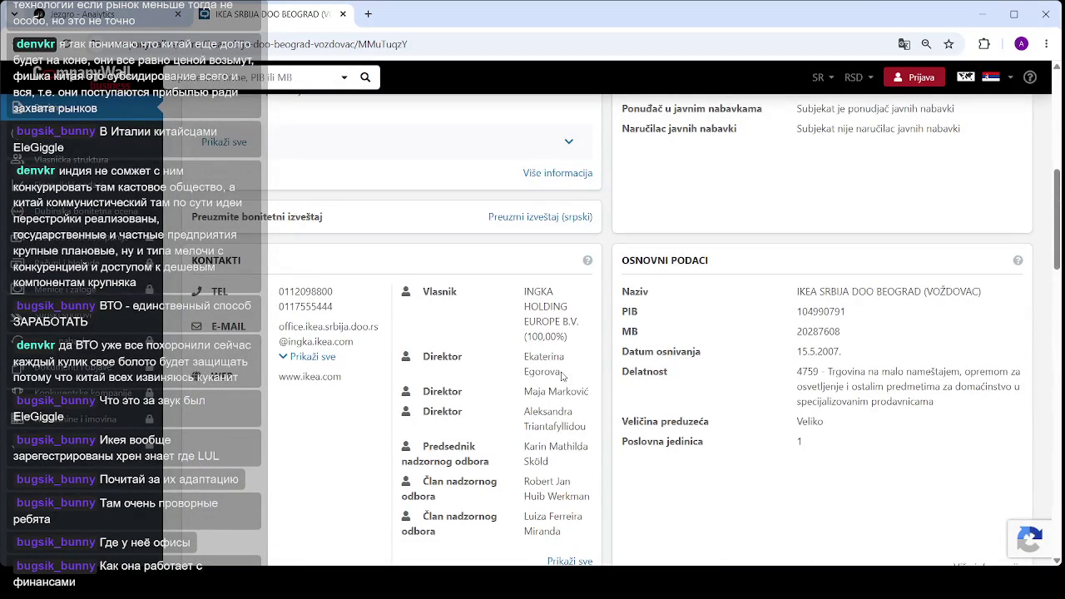
{"action": "left_click_drag", "start_coordinate": [559, 374], "coordinate": [511, 364]}
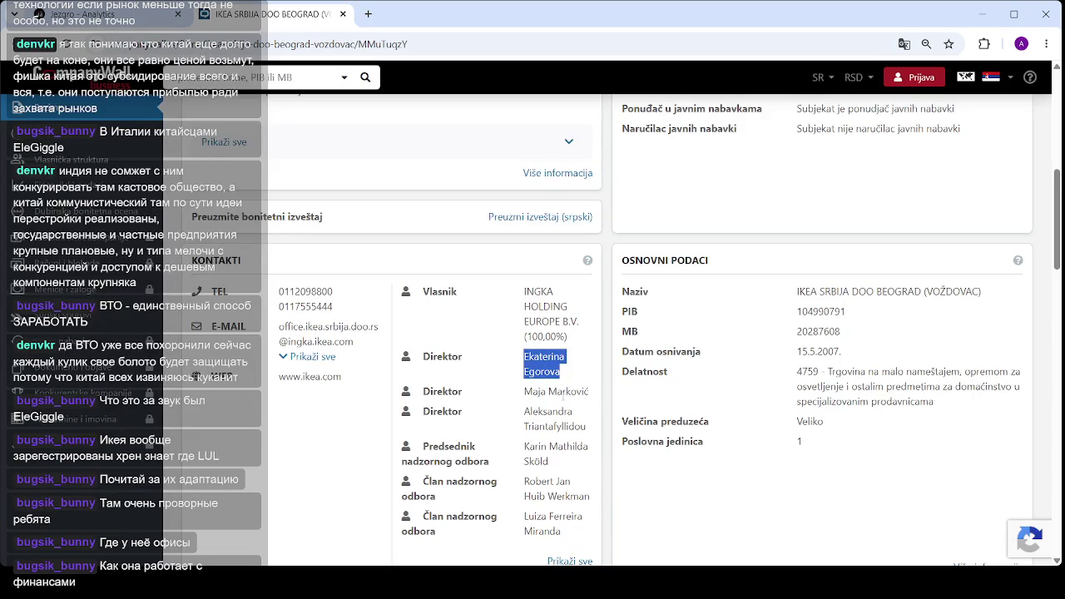
{"action": "left_click", "coordinate": [544, 390]}
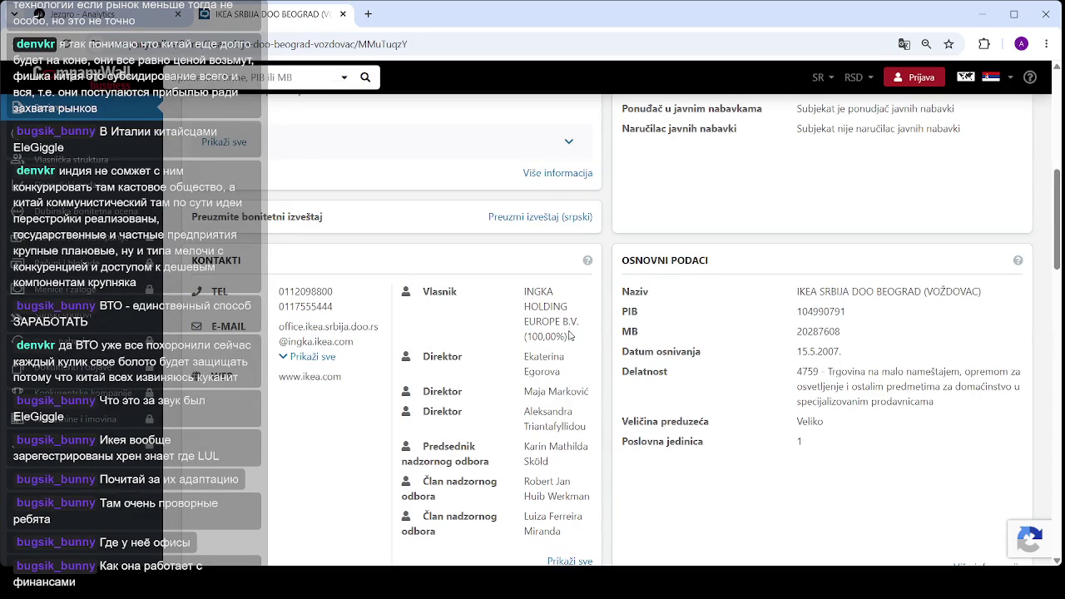
{"action": "left_click_drag", "start_coordinate": [569, 335], "coordinate": [519, 292]}
{"action": "left_click", "coordinate": [543, 323]}
{"action": "scroll", "coordinate": [541, 321], "scroll_direction": "down", "scroll_amount": 1}
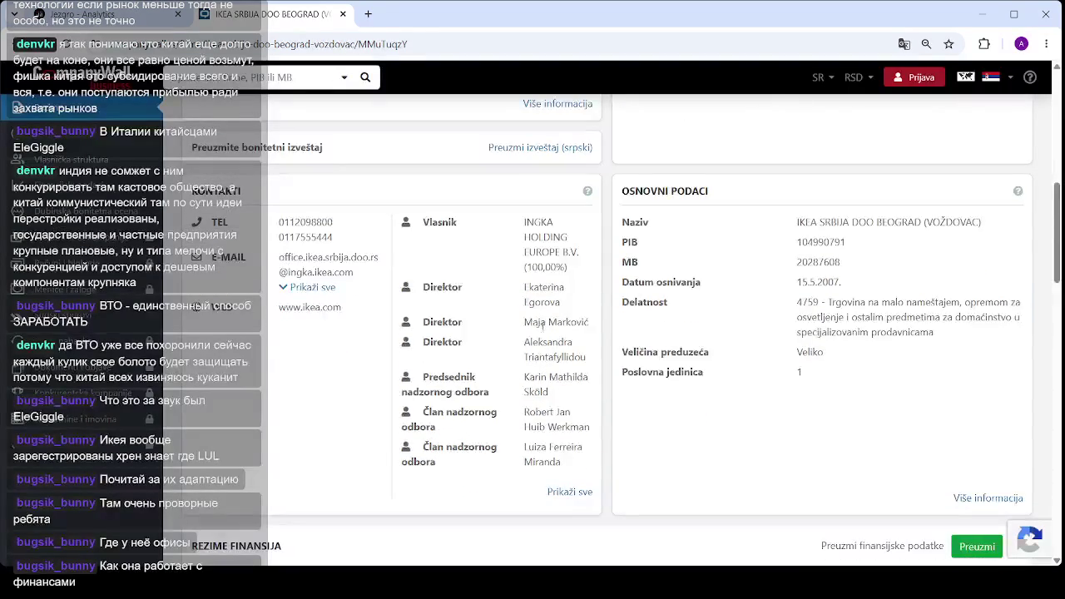